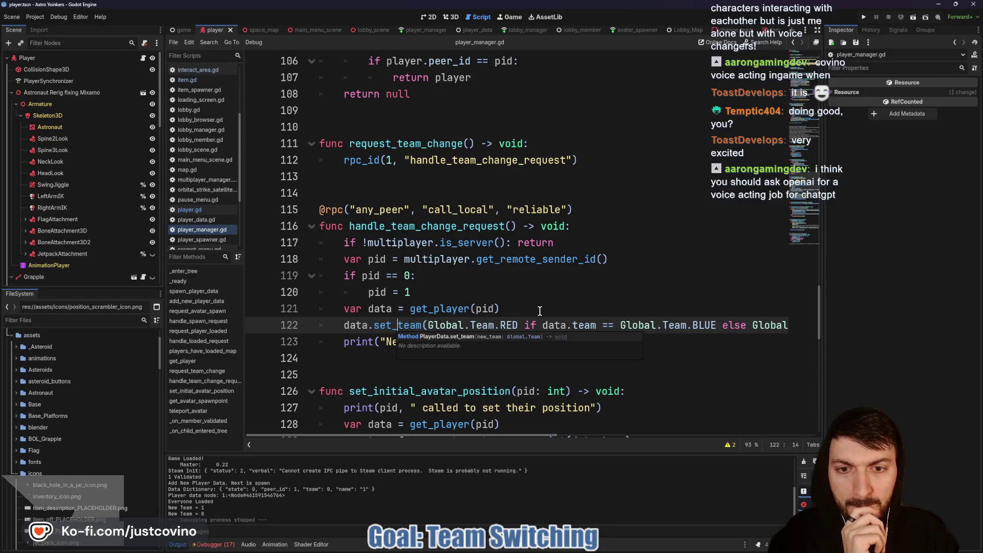
# - Jump from set_team in player_manager.gd to its definition in player_data.gd
pyautogui.keyDown('ctrl'); pyautogui.click(394, 325); pyautogui.keyUp('ctrl')
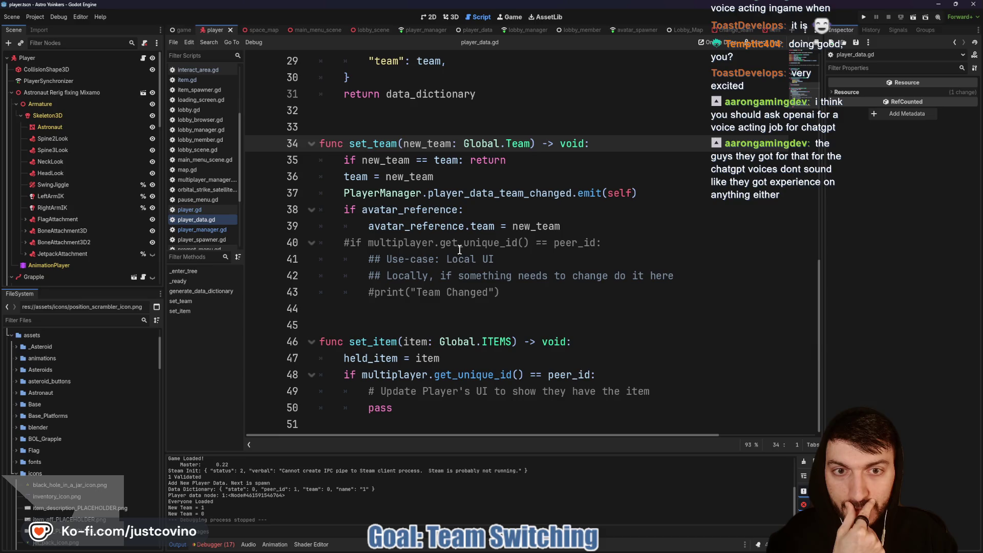
# - Inspect the player_data_team_changed signal emit line and the avatar_reference property in player_data.gd
pyautogui.doubleClick(519, 193)
pyautogui.moveTo(665, 192)
pyautogui.mouseDown()
pyautogui.moveTo(341, 177)
pyautogui.moveTo(317, 193)
pyautogui.mouseUp()
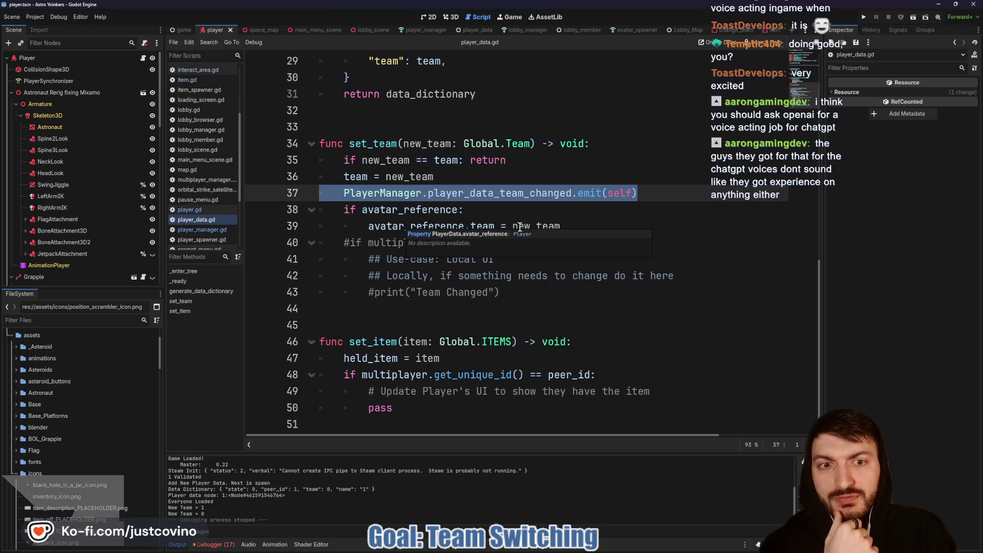
pyautogui.doubleClick(441, 227)
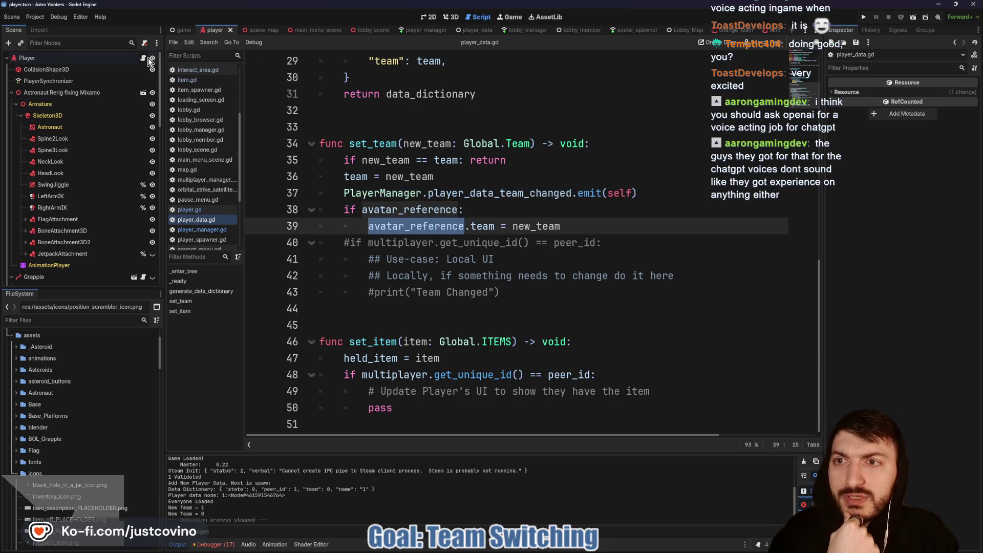
# - Open the Player node's player.gd script from the Scene dock
pyautogui.click(144, 58)
pyautogui.scroll(10, 486, 288)
pyautogui.scroll(12, 486, 288)
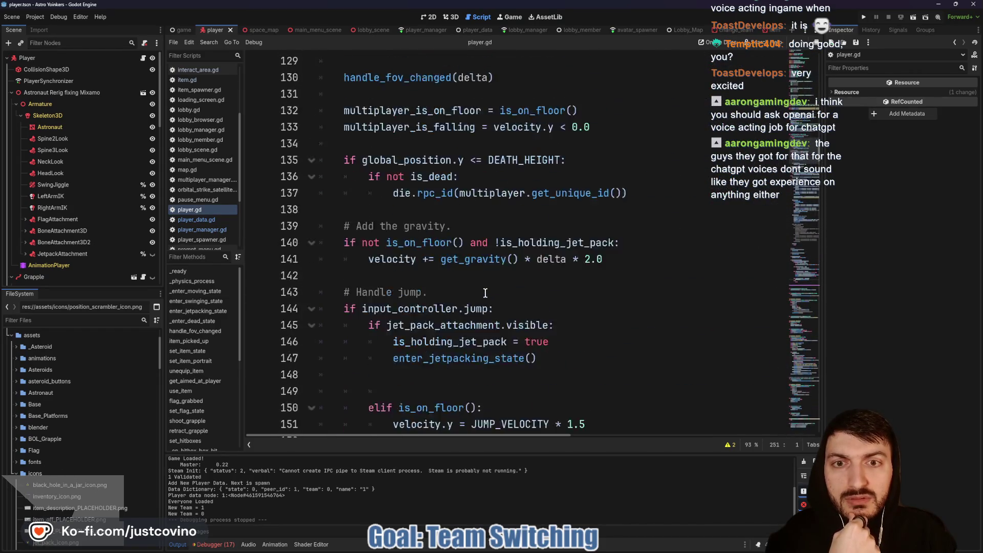
pyautogui.scroll(3, 485, 292)
pyautogui.scroll(3, 484, 293)
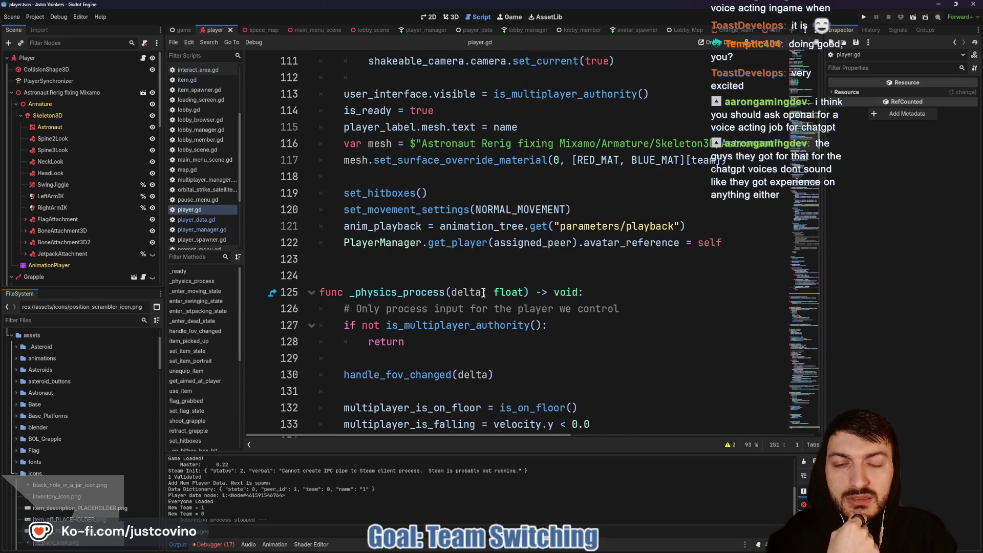
pyautogui.scroll(5, 484, 293)
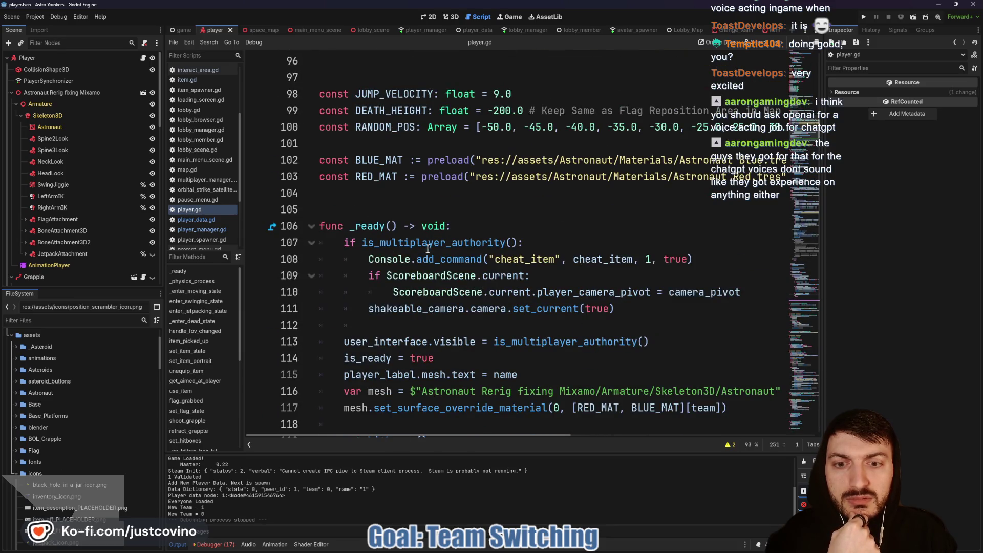
pyautogui.scroll(-3, 410, 253)
pyautogui.moveTo(341, 243)
pyautogui.mouseDown()
pyautogui.moveTo(482, 259)
pyautogui.moveTo(727, 262)
pyautogui.mouseUp()
pyautogui.hotkey('ctrl', 'c')
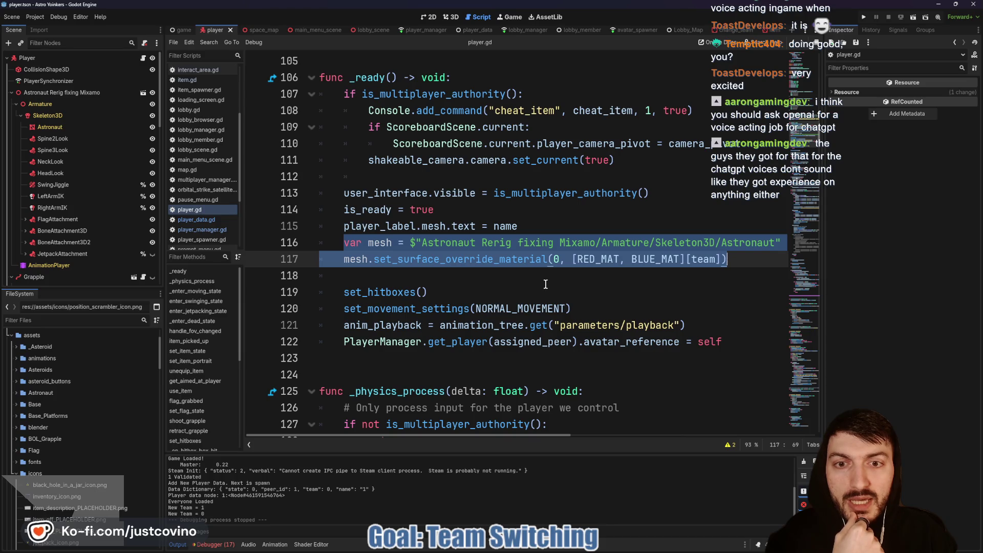
pyautogui.hscroll(3, 548, 283)
pyautogui.hscroll(-3, 563, 285)
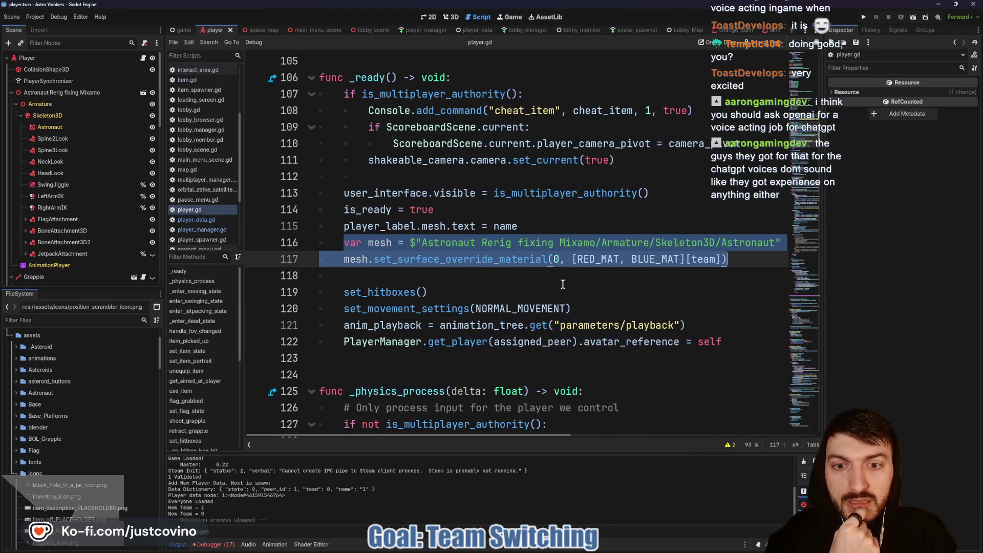
pyautogui.scroll(-1, 400, 353)
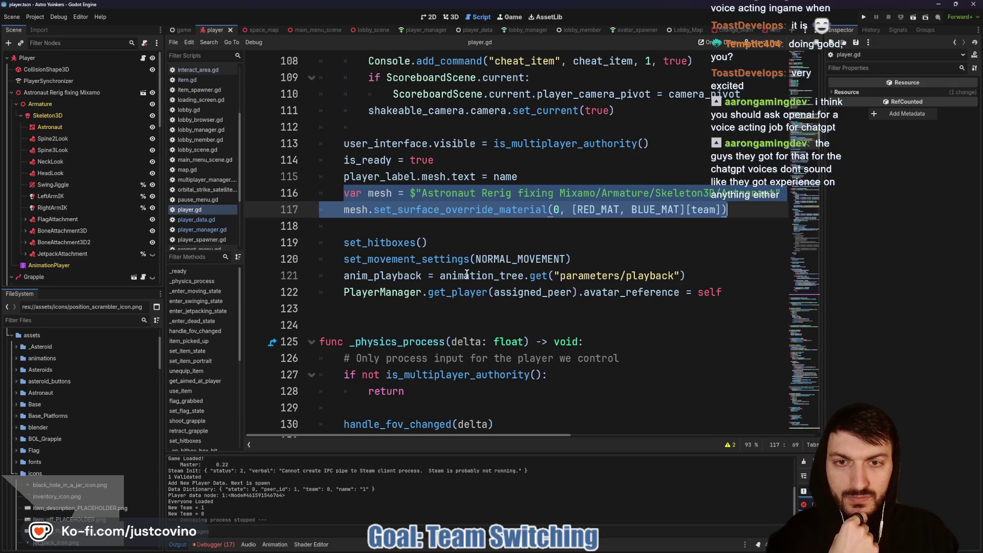
pyautogui.scroll(3, 459, 259)
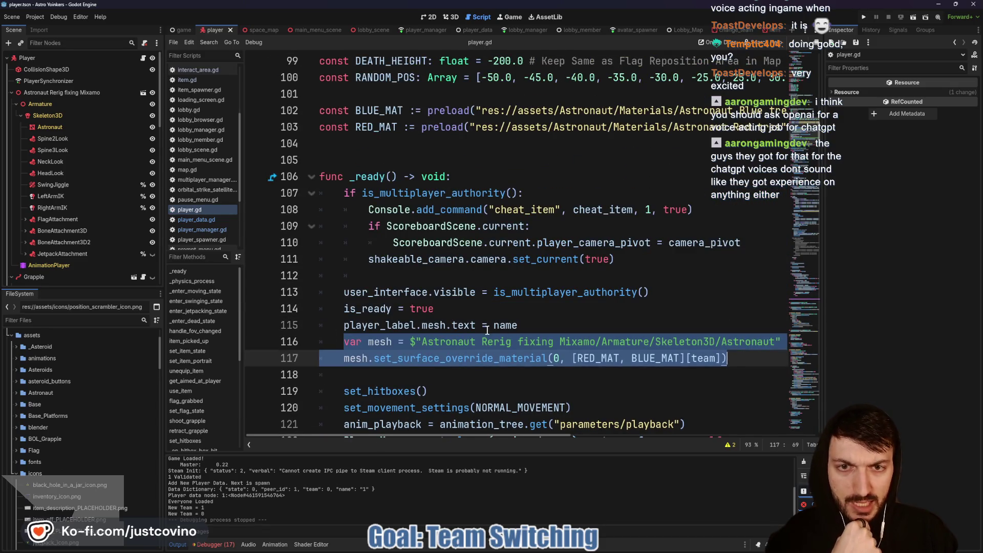
pyautogui.scroll(3, 490, 325)
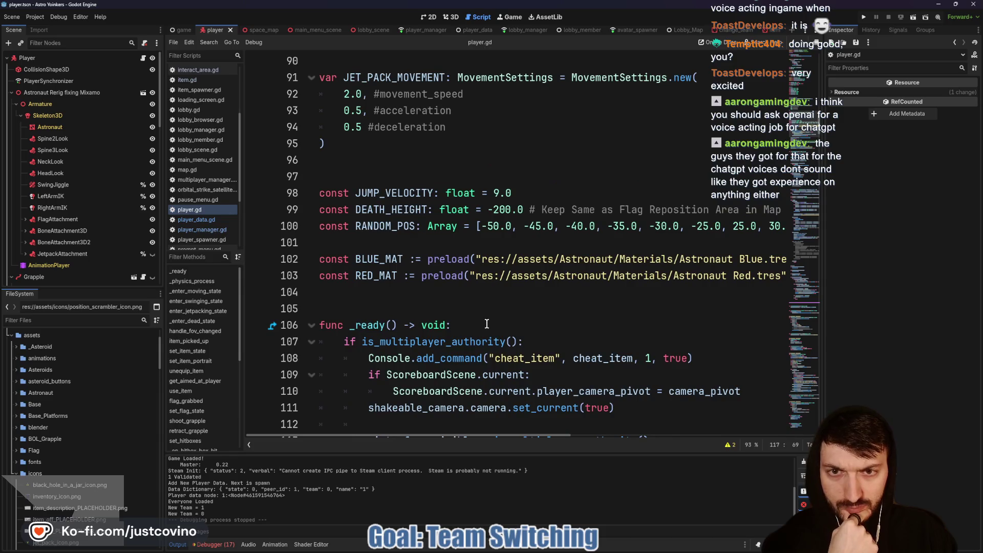
pyautogui.scroll(-3, 486, 324)
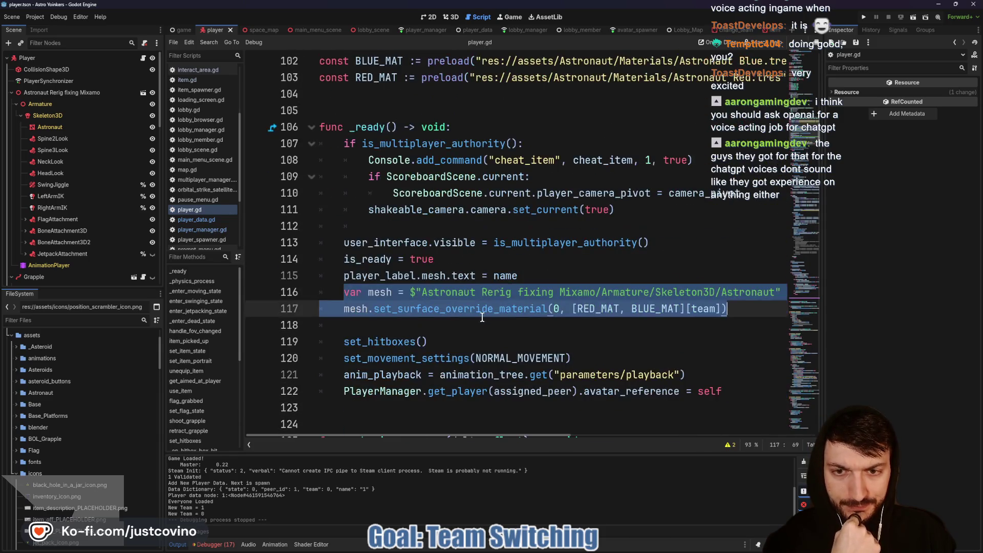
pyautogui.scroll(-3, 482, 317)
pyautogui.scroll(-1, 482, 316)
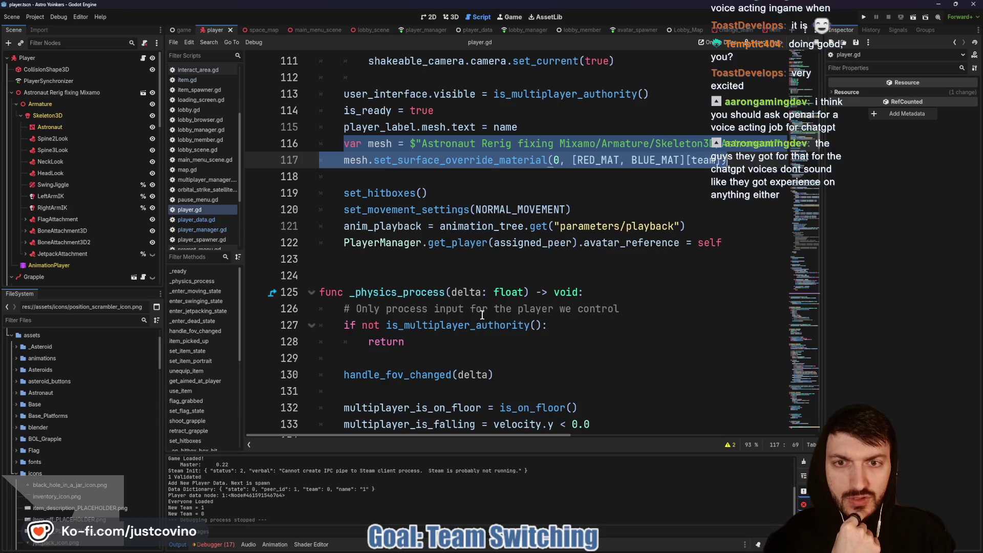
pyautogui.scroll(-14, 482, 315)
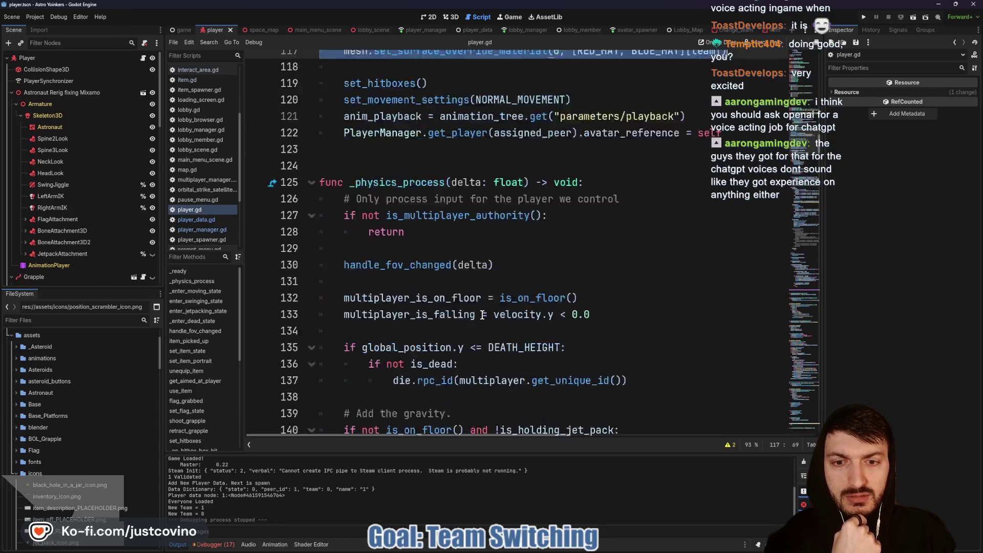
pyautogui.scroll(-6, 482, 314)
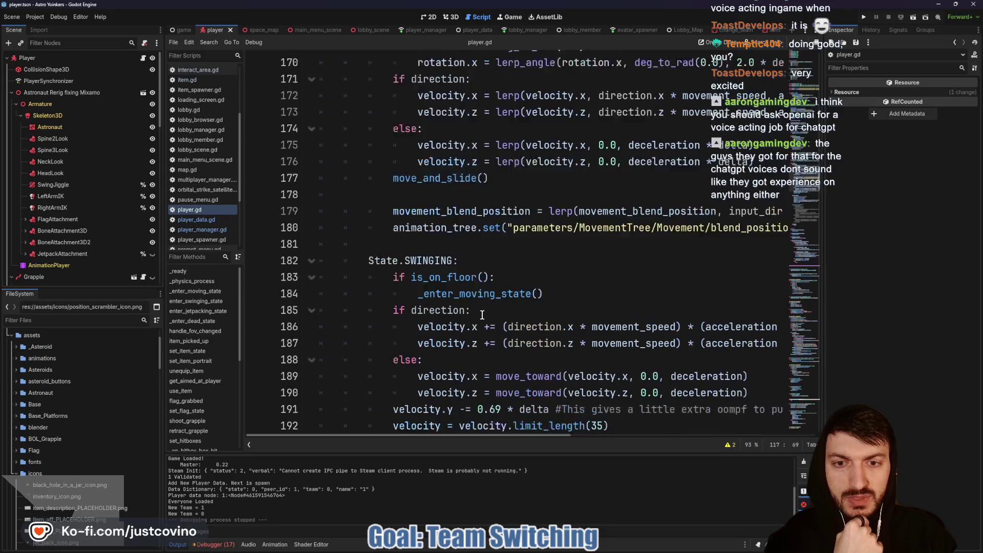
pyautogui.scroll(12, 482, 314)
pyautogui.scroll(3, 482, 314)
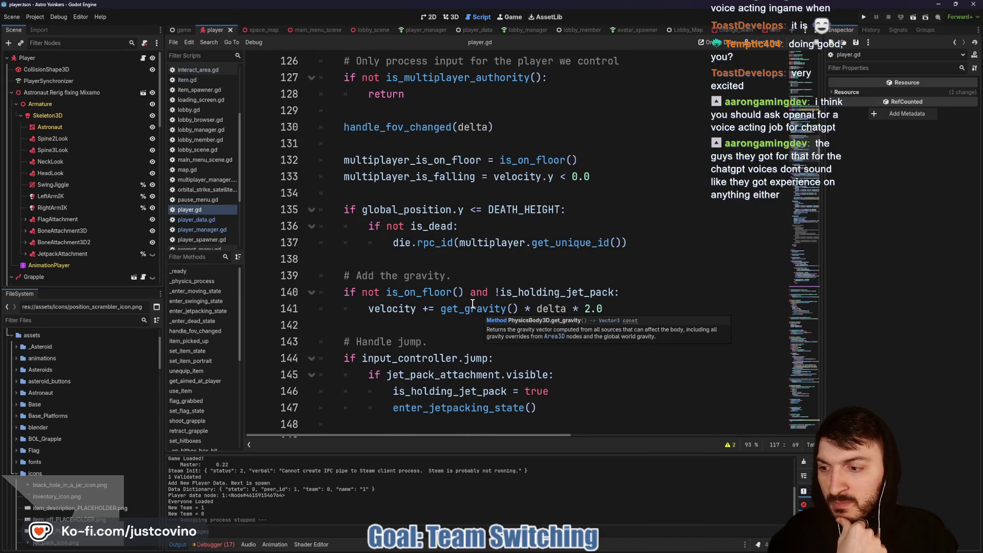
pyautogui.scroll(1, 472, 301)
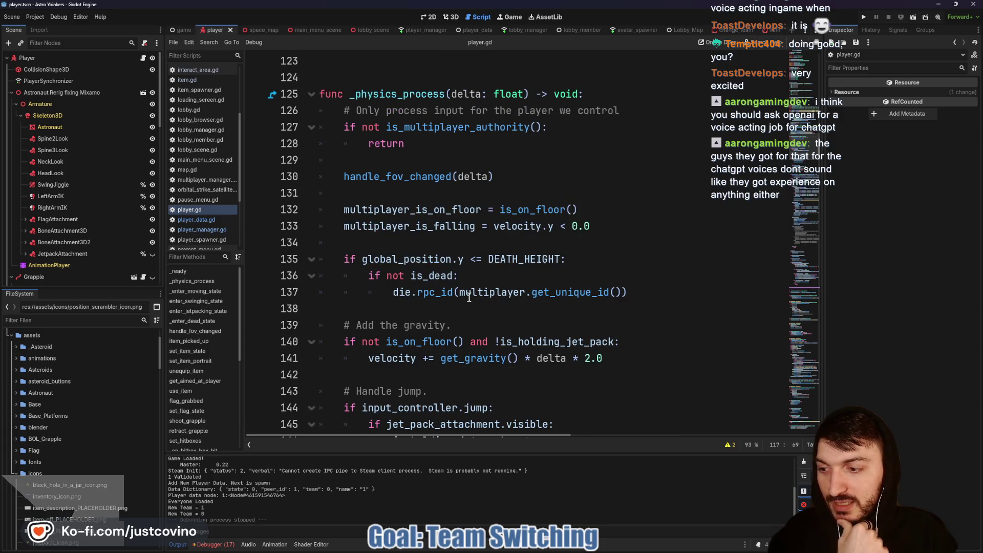
pyautogui.scroll(6, 463, 274)
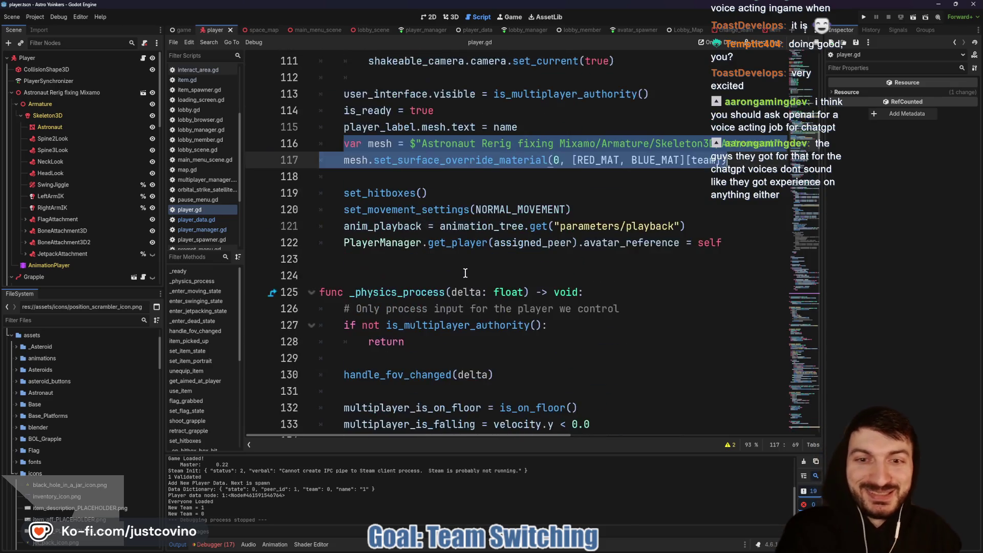
pyautogui.moveTo(344, 244); pyautogui.dragTo(728, 260)
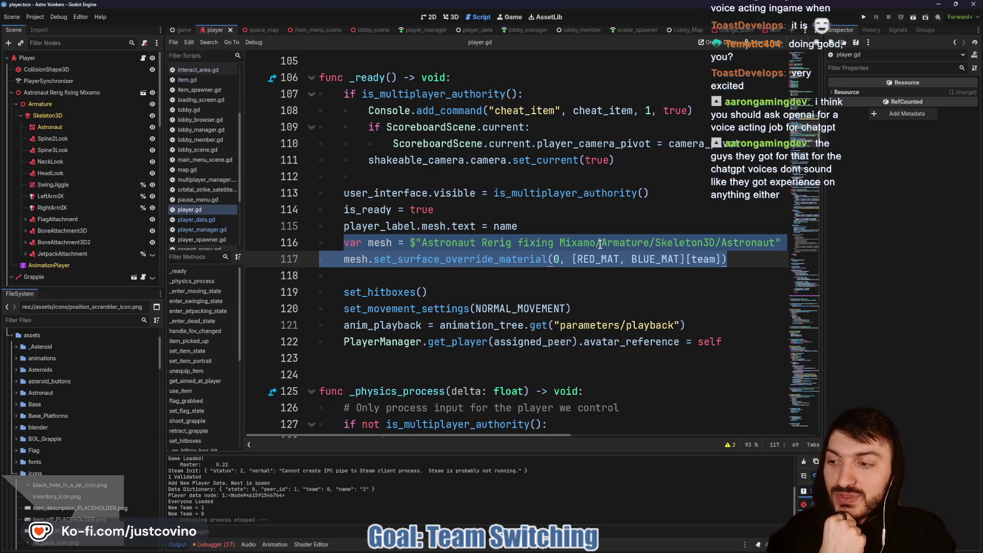
pyautogui.scroll(-15, 600, 245)
pyautogui.scroll(-18, 592, 240)
pyautogui.scroll(-14, 572, 240)
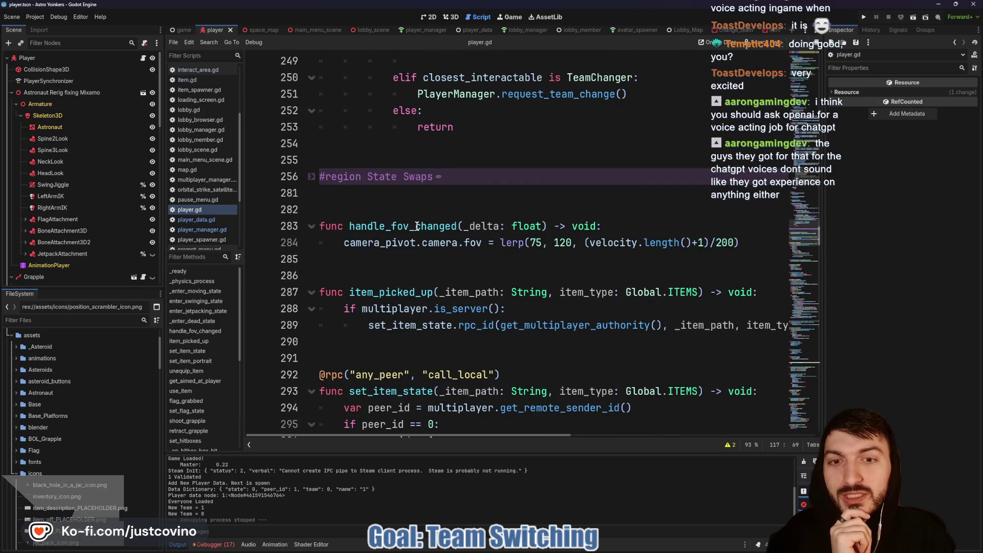
# - Add a set_team_color() -> void function after handle_fov_changed, containing the pasted mesh material lines
pyautogui.click(347, 261)
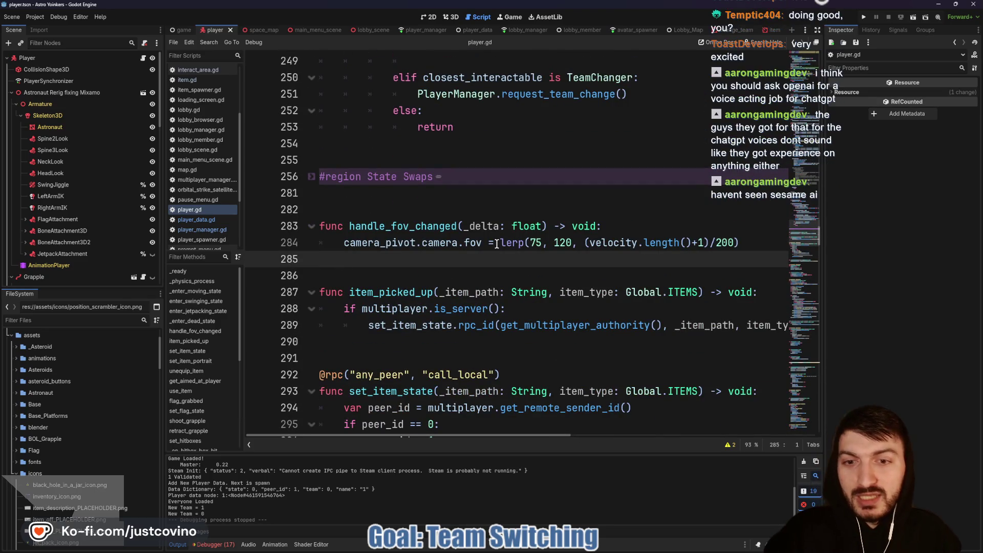
pyautogui.press('Return')
pyautogui.press('Return')
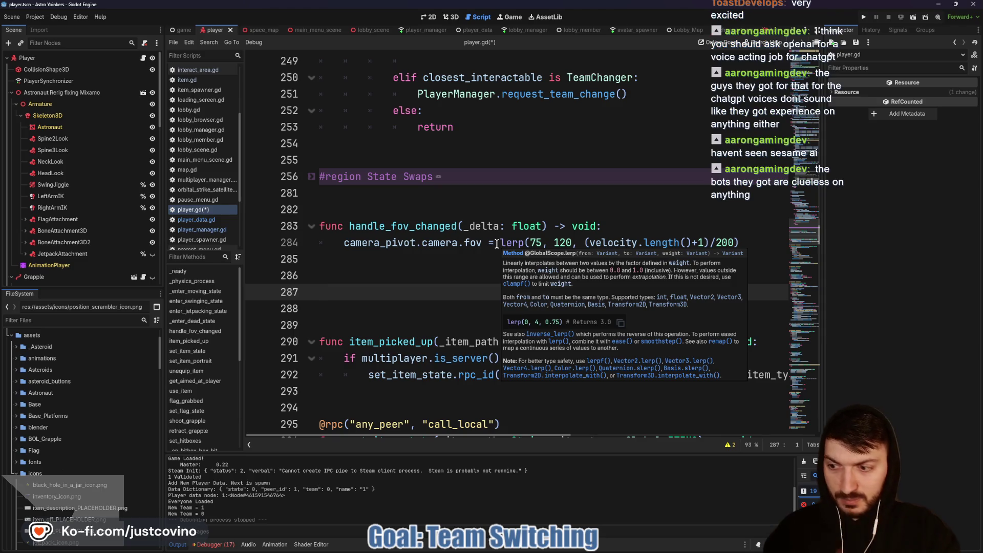
pyautogui.write('f')
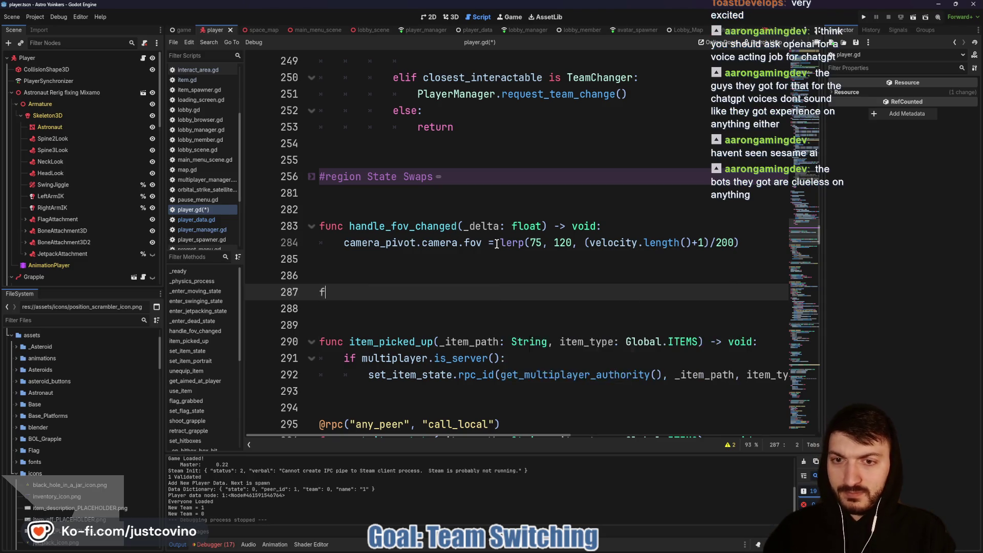
pyautogui.write('unc set_team_color')
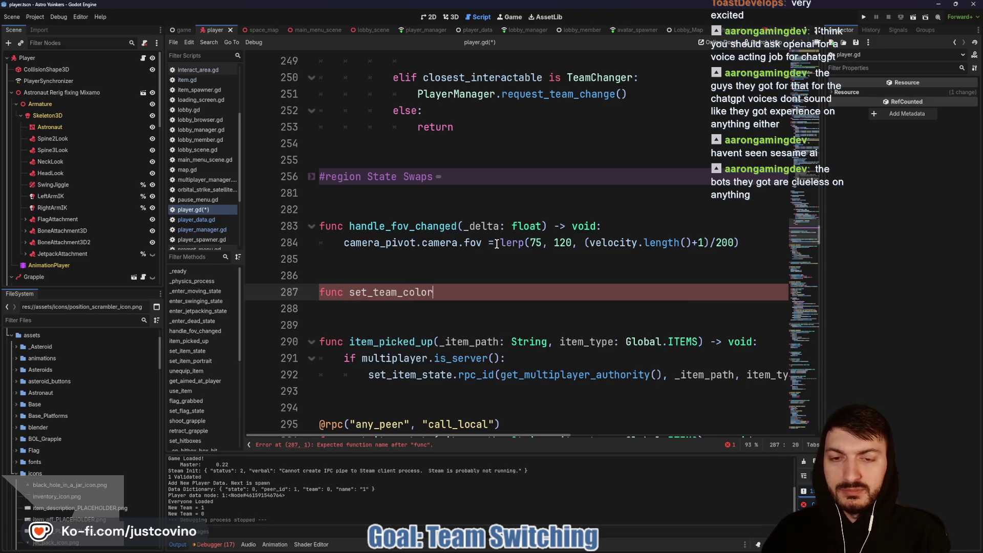
pyautogui.write('() -> void:')
pyautogui.press('Return')
pyautogui.hotkey('ctrl', 'v')
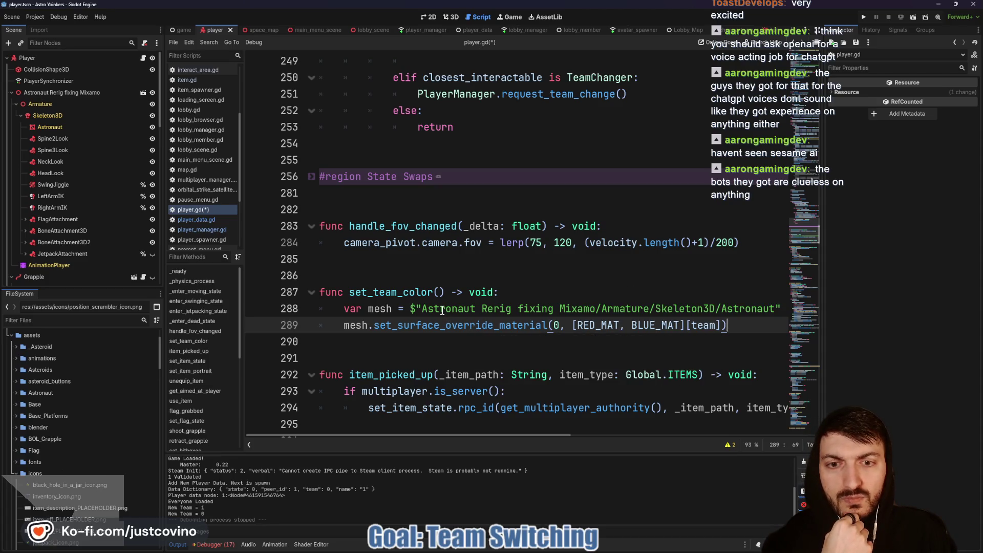
# - Select the original material lines in _ready()
pyautogui.scroll(10, 490, 317)
pyautogui.scroll(18, 490, 331)
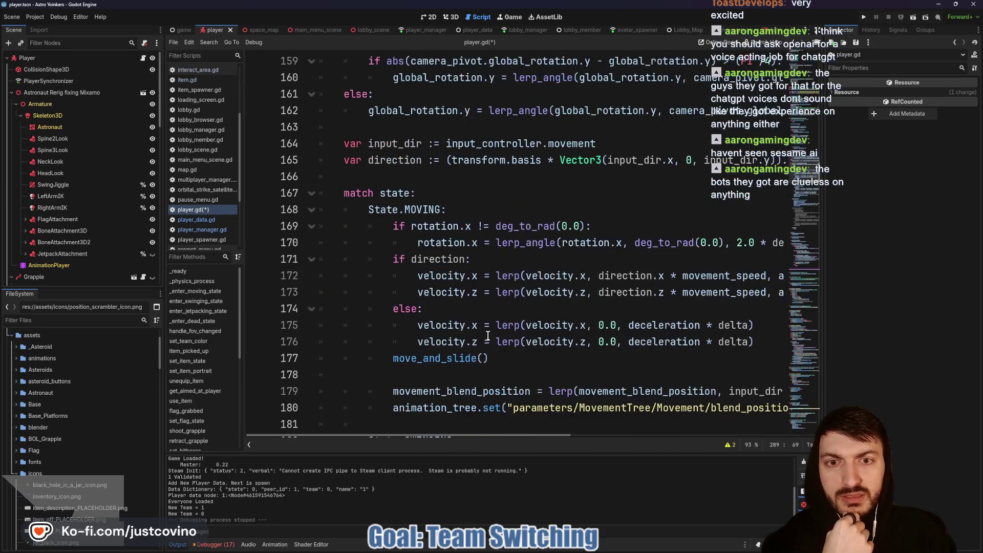
pyautogui.scroll(12, 488, 336)
pyautogui.scroll(7, 489, 337)
pyautogui.moveTo(361, 310)
pyautogui.mouseDown()
pyautogui.moveTo(345, 306)
pyautogui.moveTo(358, 322)
pyautogui.moveTo(344, 292)
pyautogui.mouseUp()
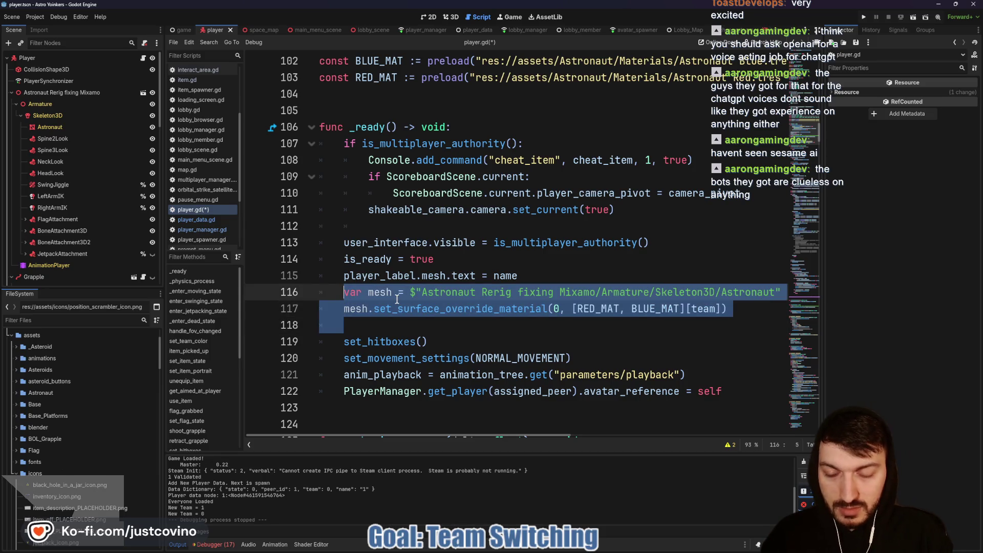
# - Replace the old material lines in _ready() with a call to set_team_color()
pyautogui.press('BackSpace')
pyautogui.write('set_team')
pyautogui.press('Return')
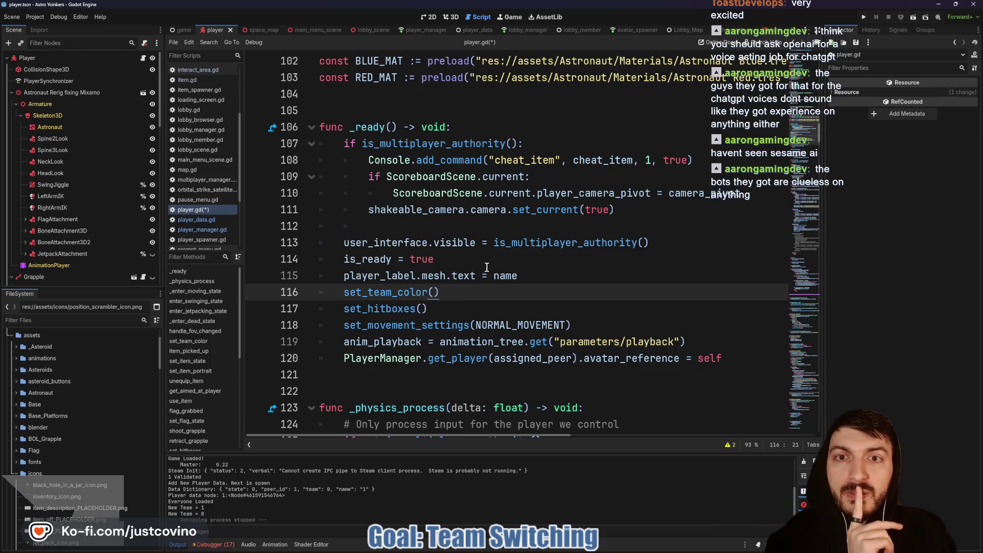
# - Collapse the Nodes region and append a colon to the team export on line 10
pyautogui.scroll(7, 484, 265)
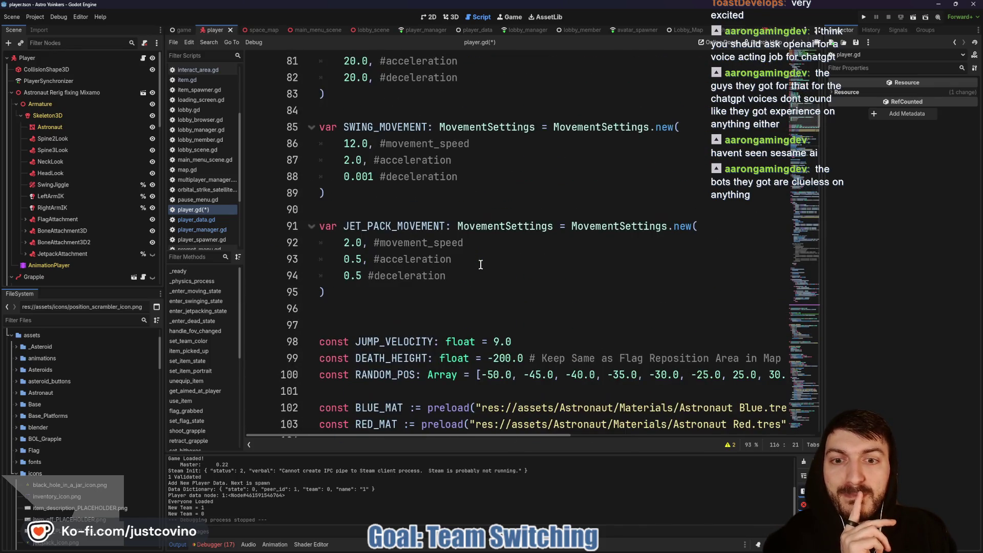
pyautogui.scroll(1, 481, 265)
pyautogui.scroll(11, 481, 265)
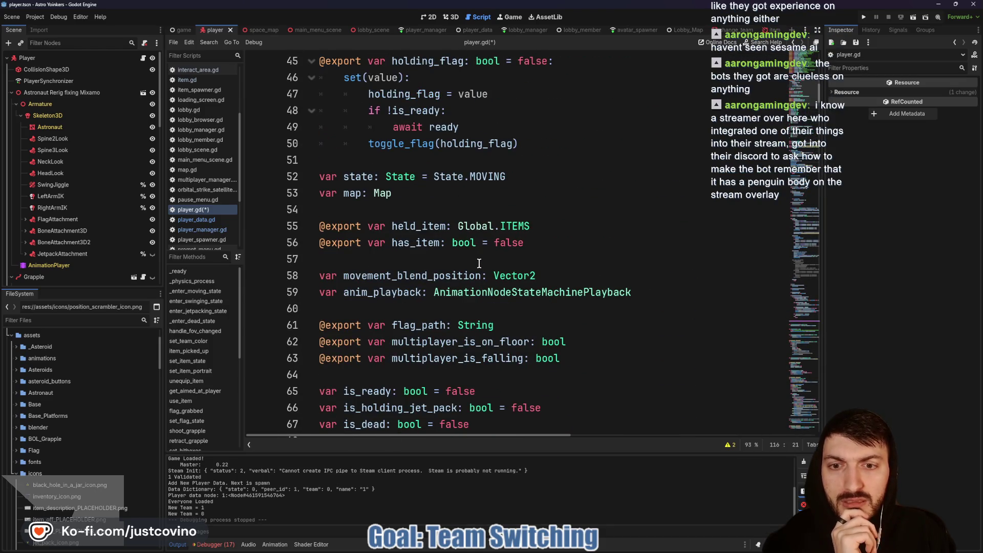
pyautogui.scroll(6, 480, 264)
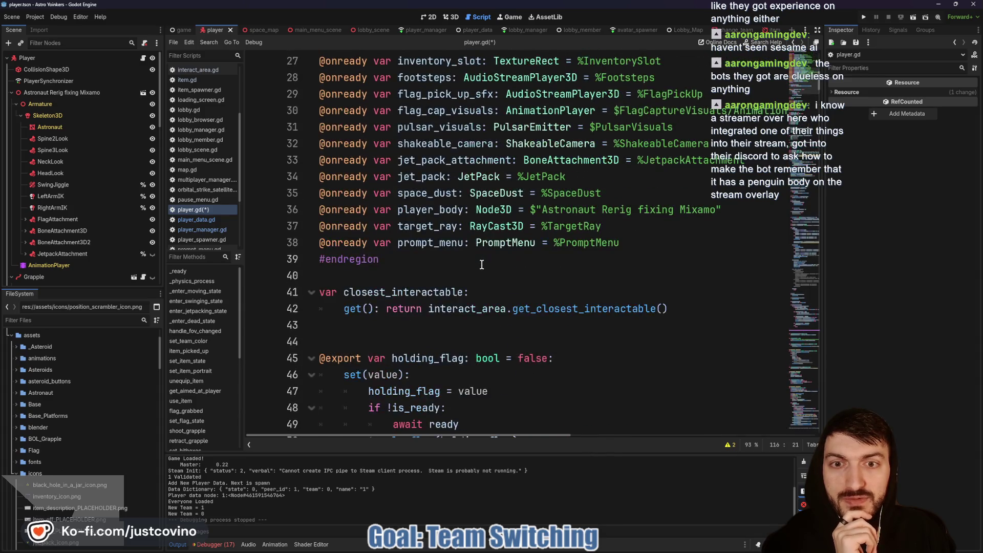
pyautogui.scroll(6, 481, 265)
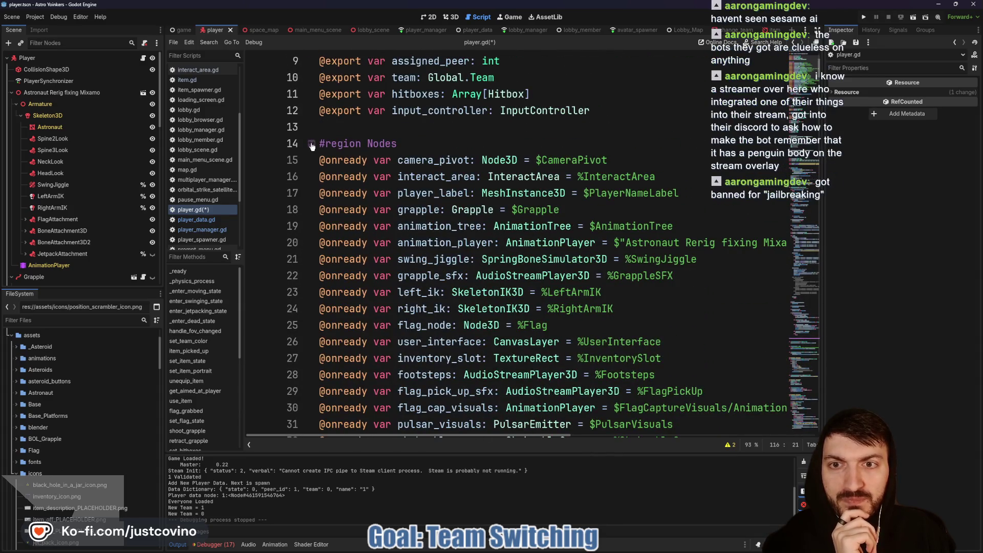
pyautogui.click(312, 146)
pyautogui.scroll(2, 496, 235)
pyautogui.click(503, 182)
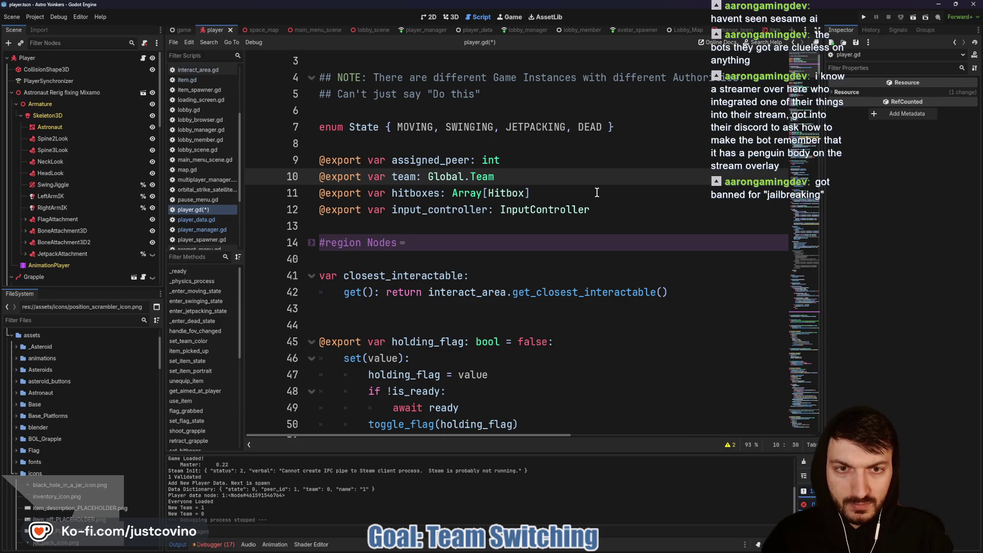
pyautogui.write(':')
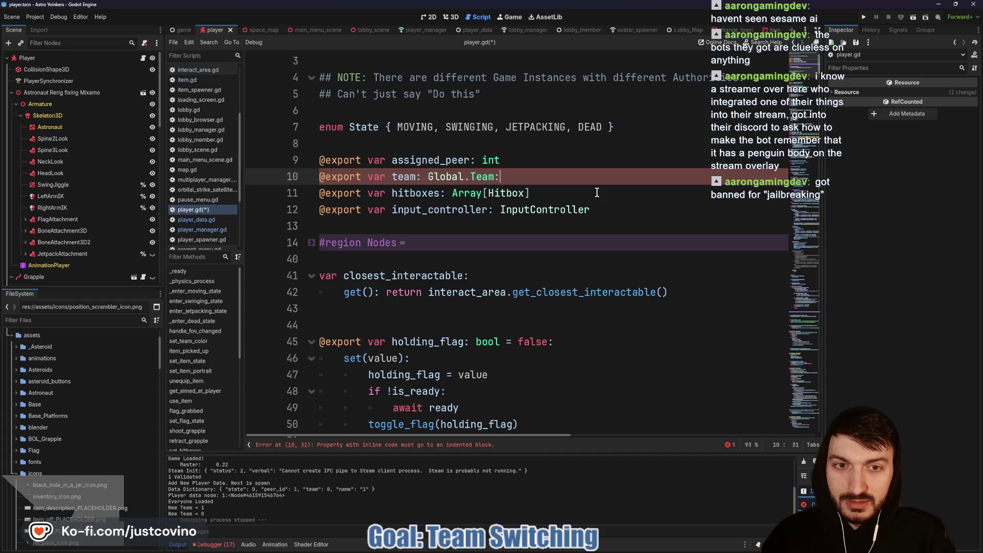
pyautogui.press('BackSpace')
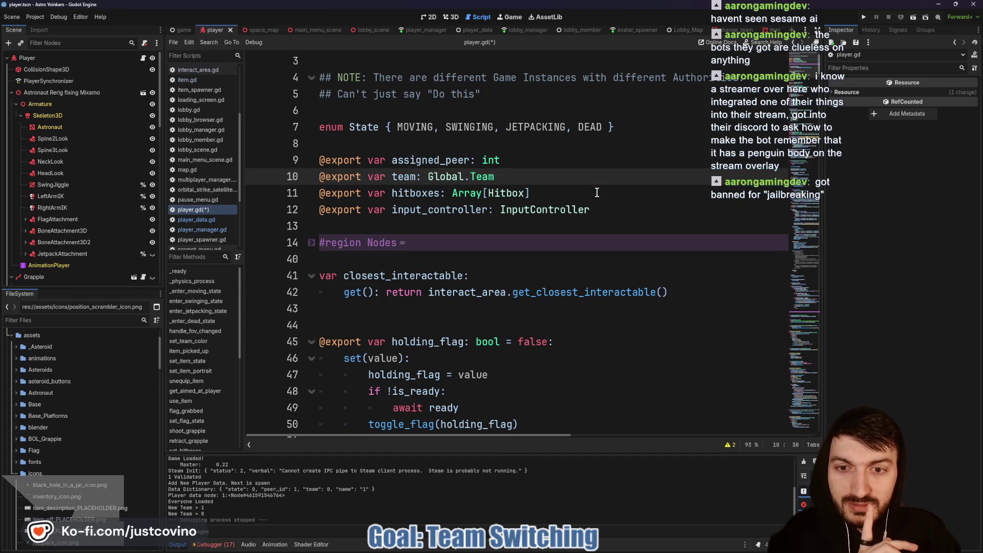
pyautogui.scroll(-2, 596, 203)
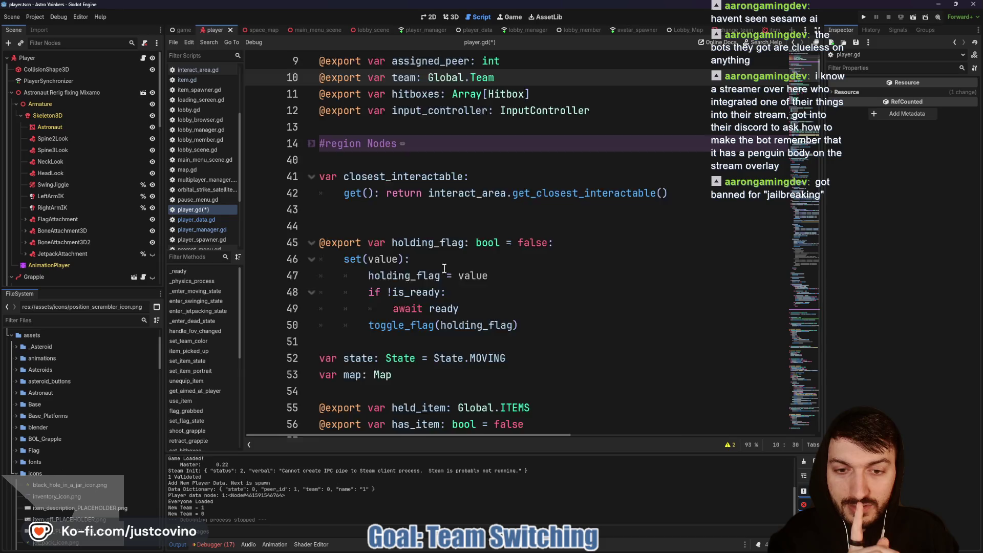
pyautogui.scroll(-2, 439, 270)
pyautogui.scroll(-2, 514, 242)
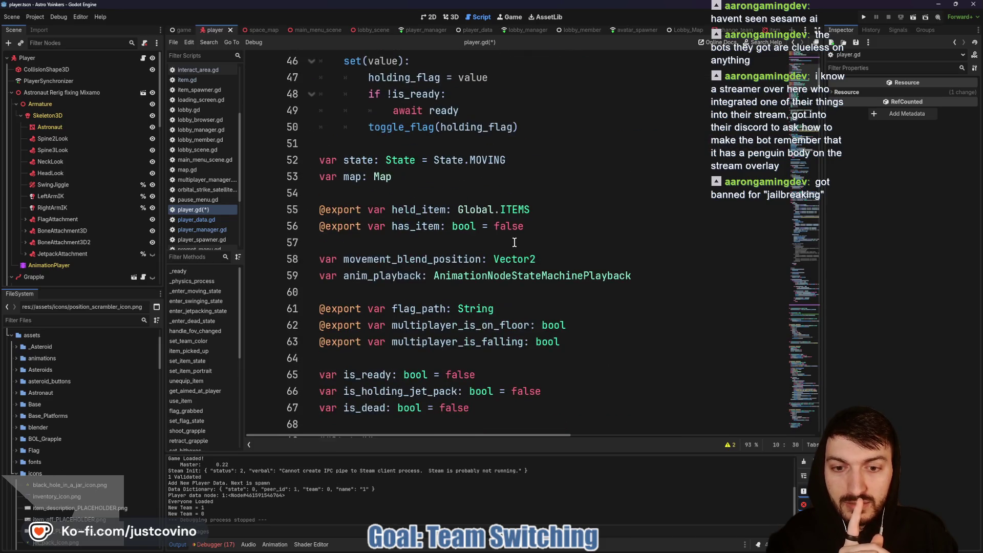
pyautogui.scroll(-2, 514, 242)
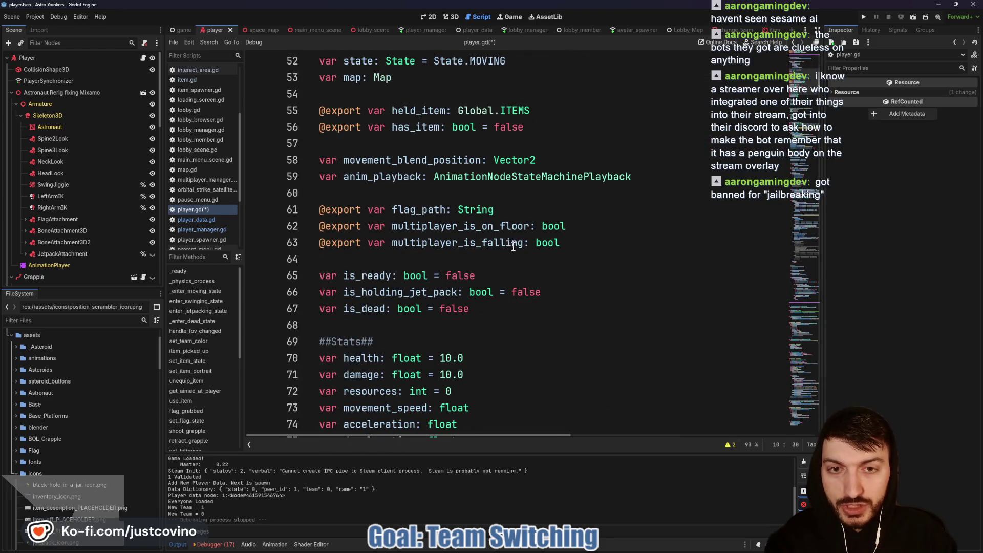
pyautogui.scroll(4, 512, 246)
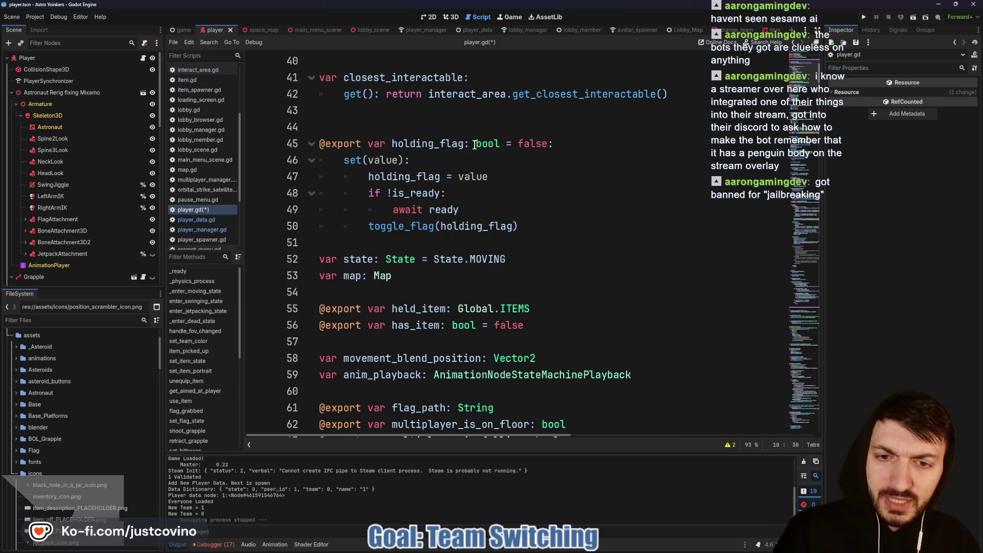
pyautogui.scroll(4, 468, 165)
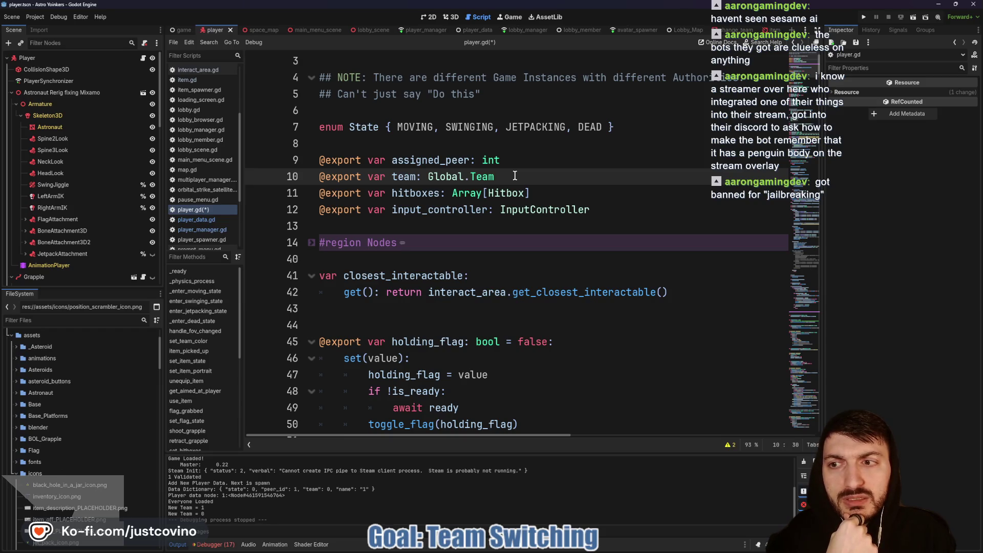
pyautogui.click(416, 30)
# - Look over the player manager code, then open the avatar spawner scene's script
pyautogui.scroll(16, 535, 153)
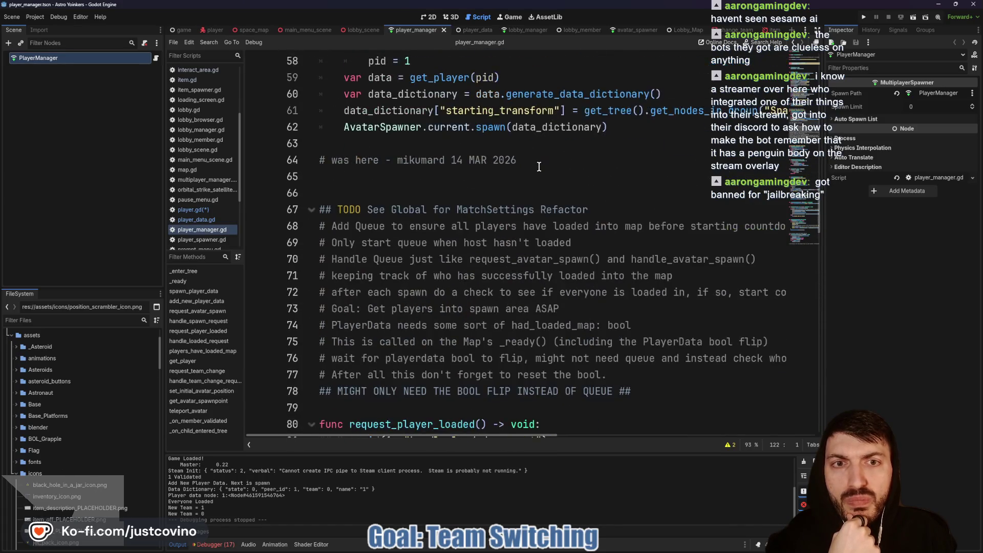
pyautogui.scroll(6, 539, 166)
pyautogui.scroll(9, 538, 166)
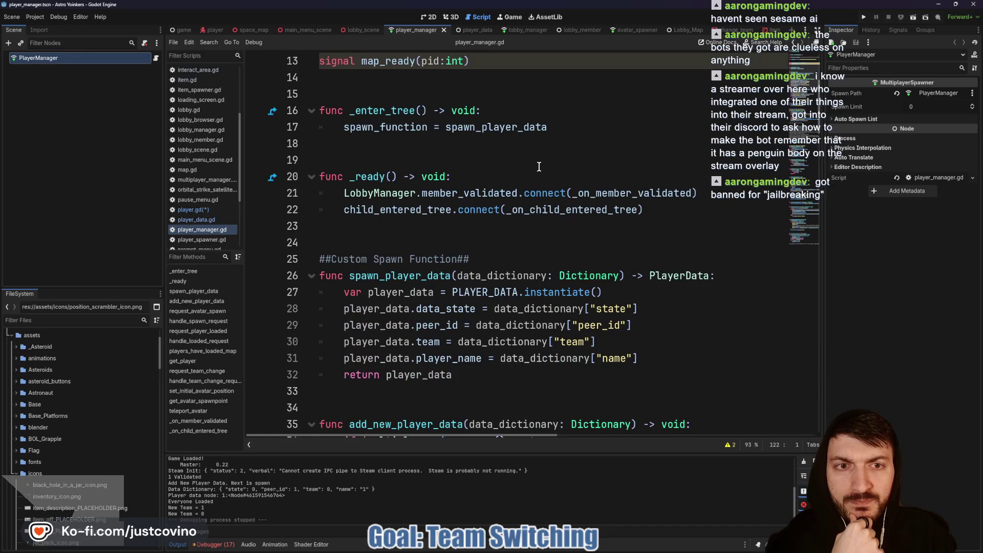
pyautogui.scroll(4, 615, 251)
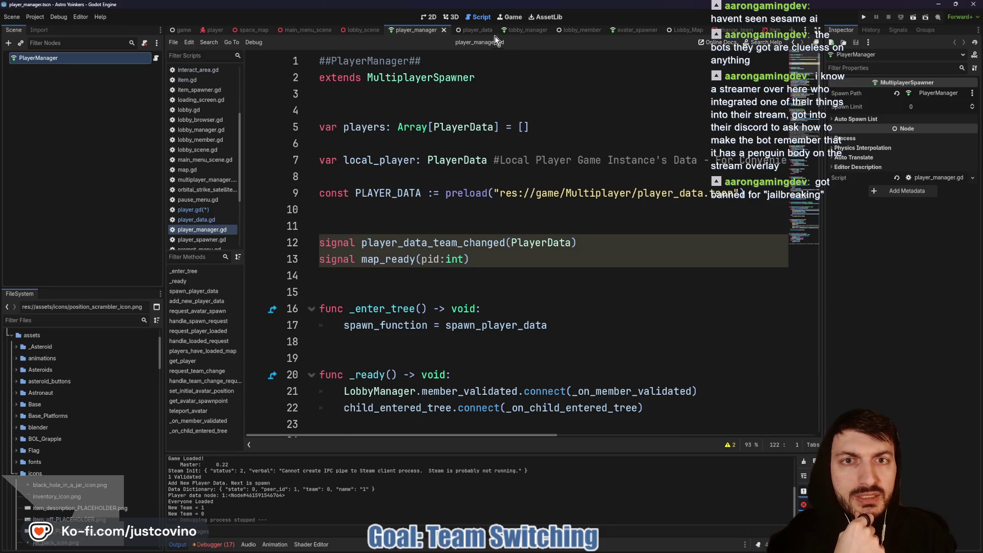
pyautogui.click(642, 30)
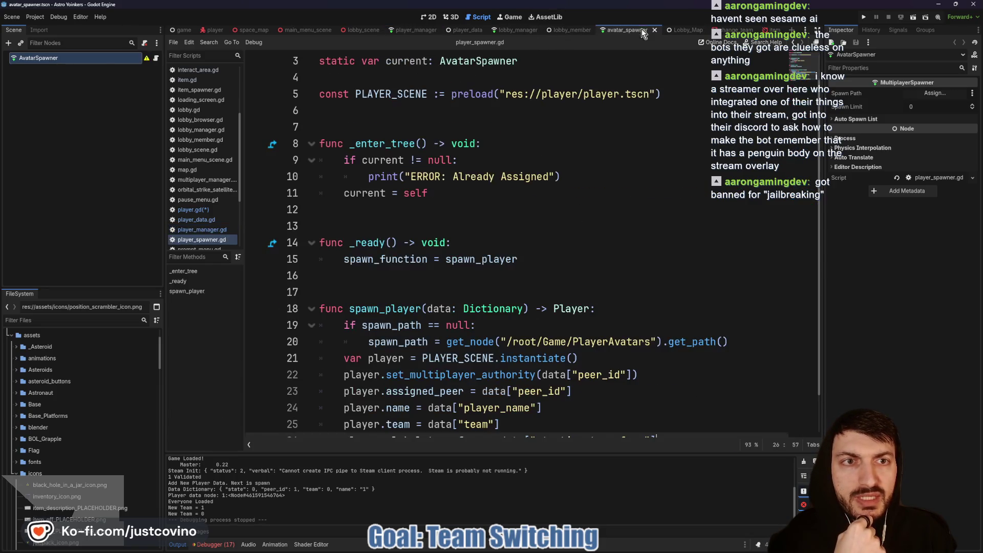
pyautogui.scroll(1, 598, 173)
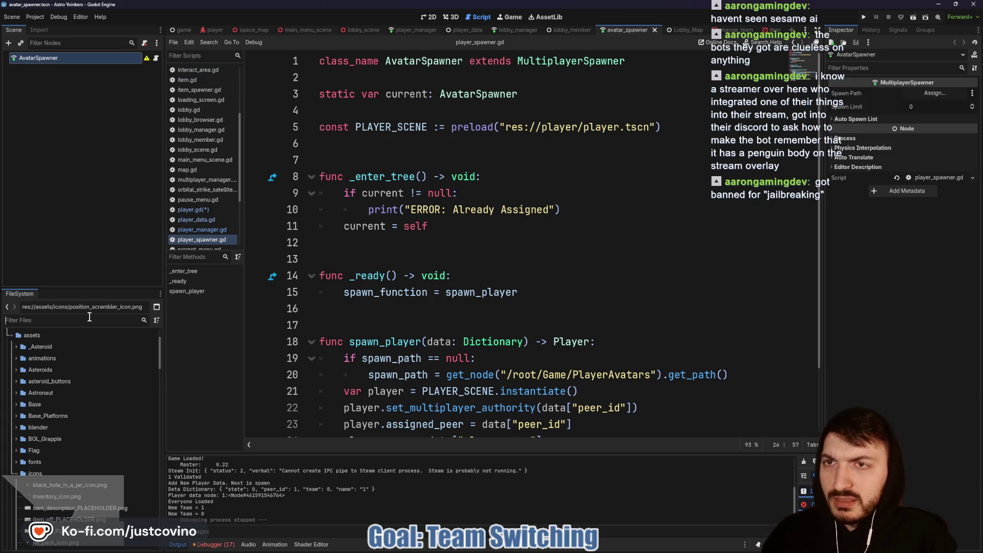
# - Switch to the game scene and open loading_screen.gd, then the AvatarSpawner's player_spawner.gd
pyautogui.click(179, 29)
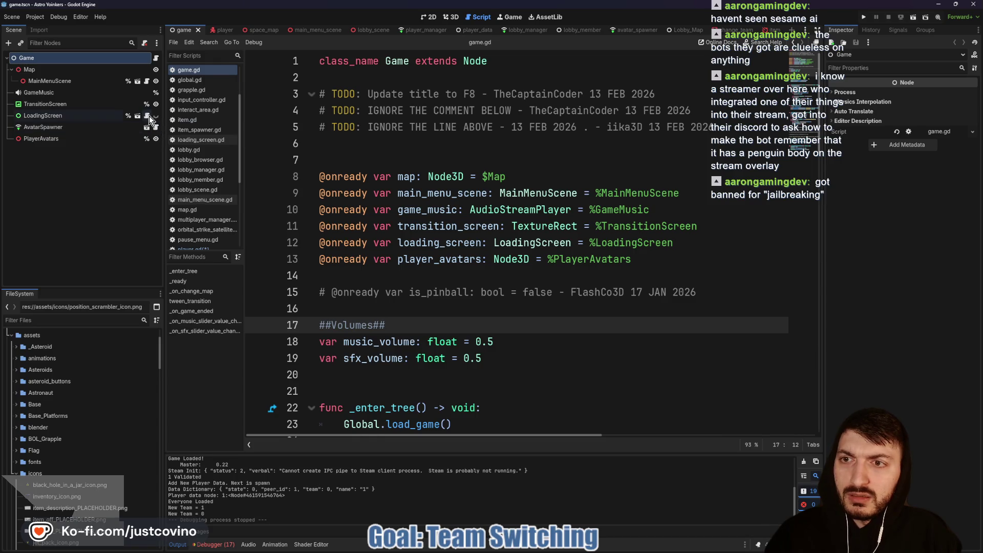
pyautogui.click(149, 116)
pyautogui.scroll(10, 450, 189)
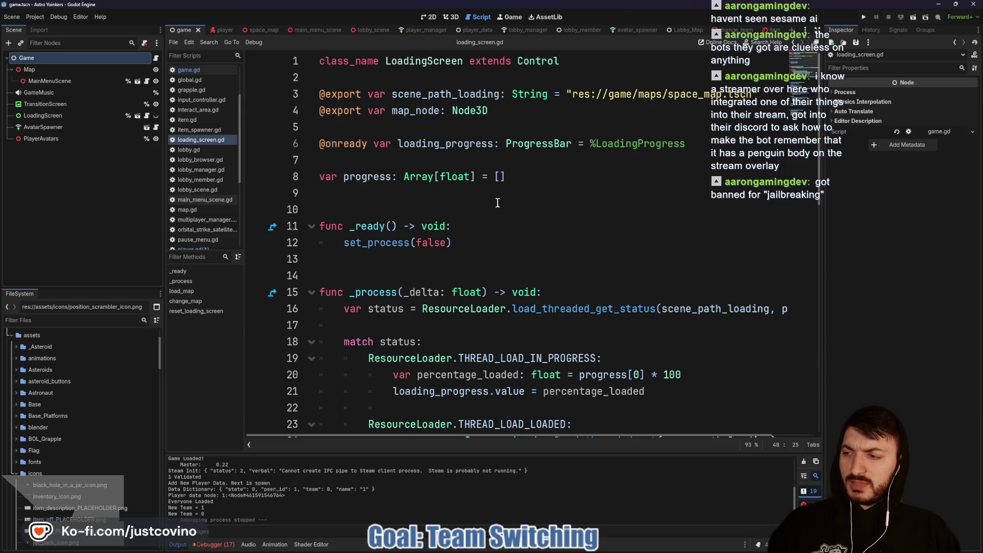
pyautogui.click(157, 128)
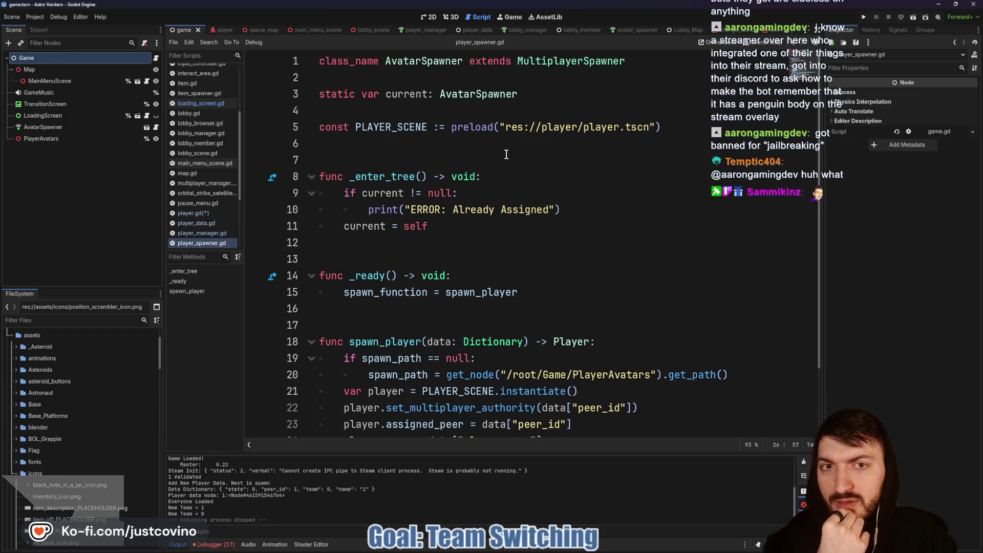
# - Look over player.gd and the space map's map.gd script
pyautogui.click(224, 30)
pyautogui.scroll(1, 440, 153)
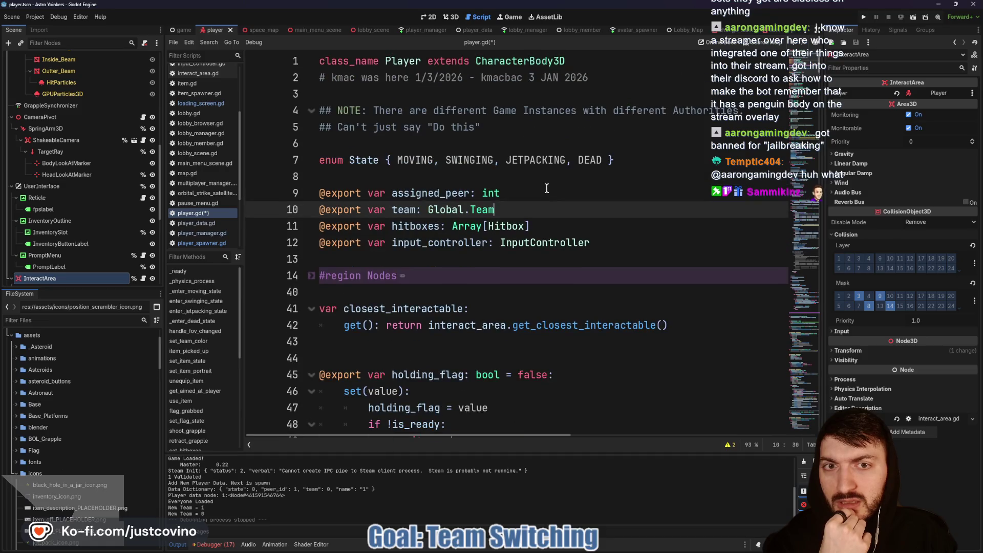
pyautogui.scroll(-4, 559, 188)
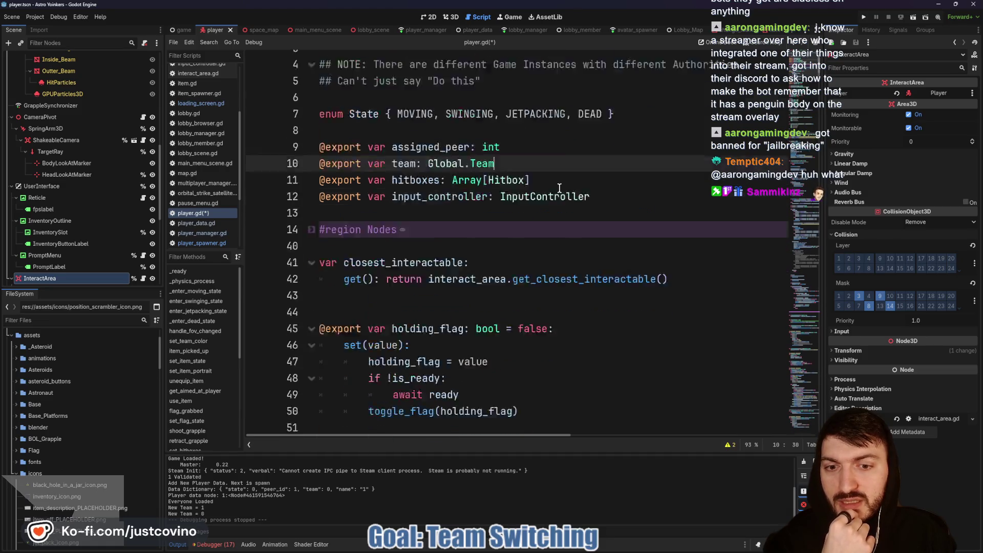
pyautogui.click(262, 30)
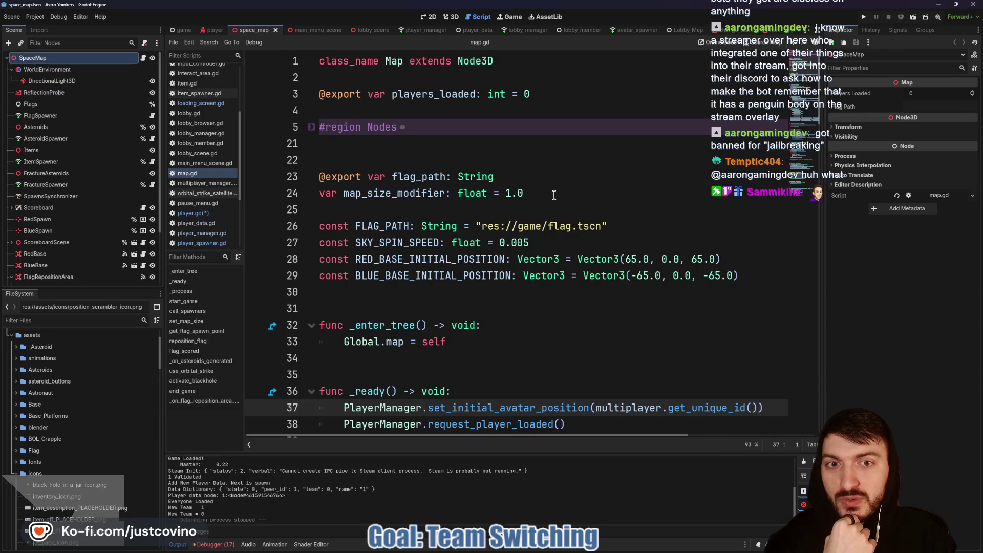
pyautogui.scroll(-2, 556, 196)
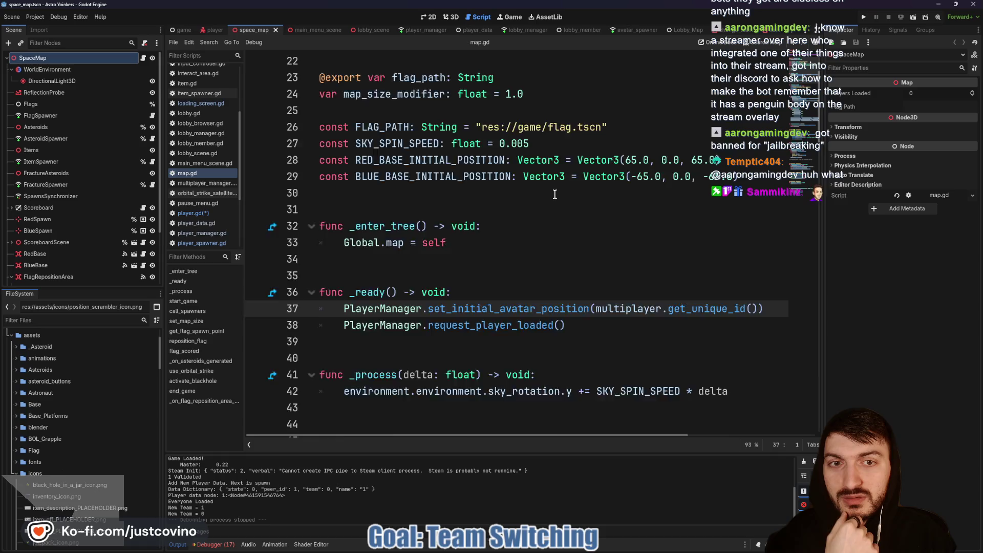
pyautogui.scroll(-1, 555, 194)
pyautogui.scroll(-2, 555, 194)
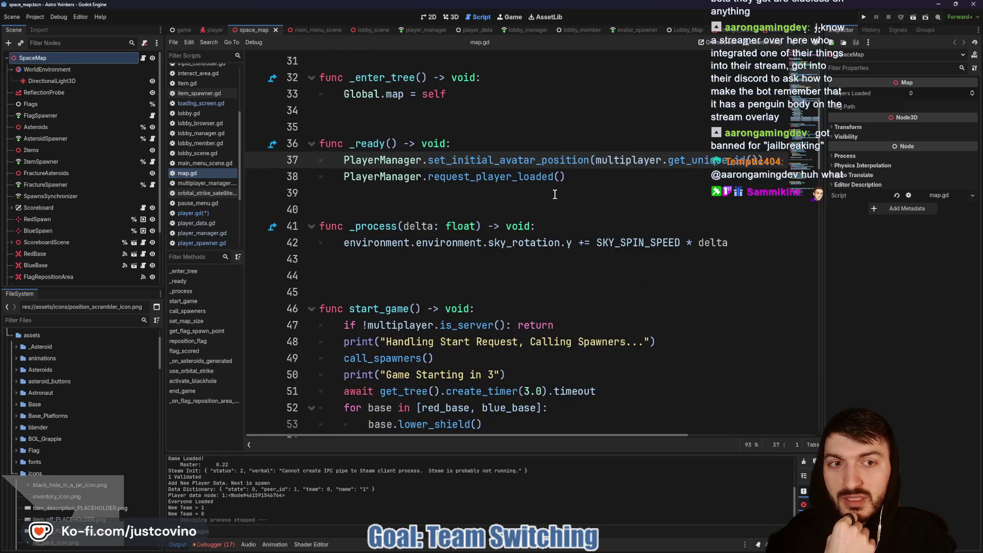
pyautogui.scroll(5, 558, 194)
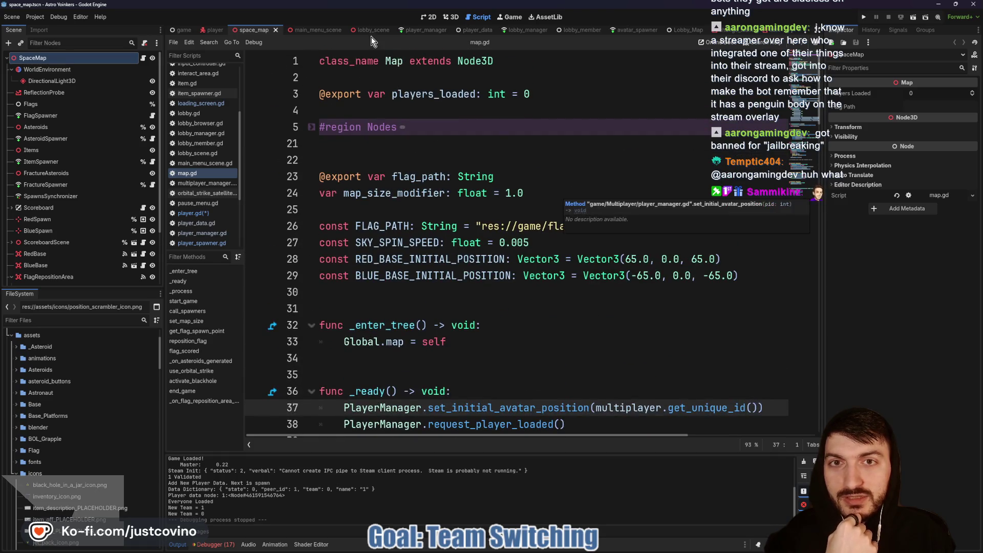
# - Review main_menu_scene.gd and lobby_member.gd, then return to the player scene's player.gd
pyautogui.click(321, 29)
pyautogui.scroll(20, 573, 183)
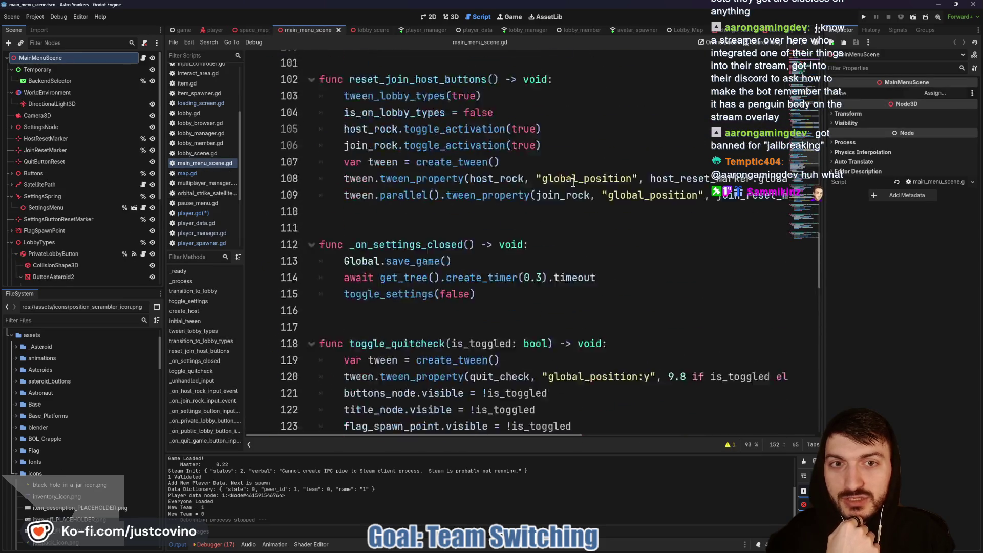
pyautogui.scroll(9, 574, 183)
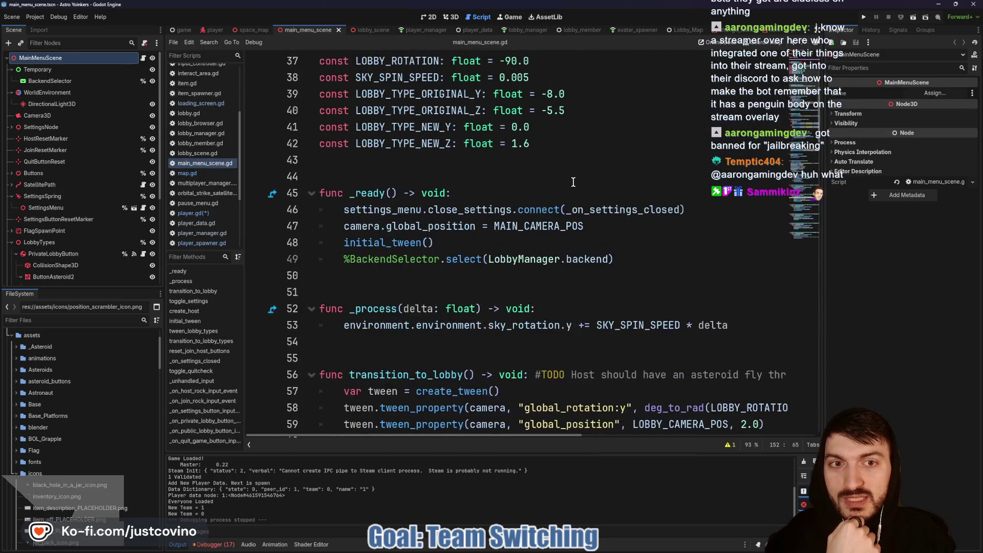
pyautogui.scroll(3, 570, 179)
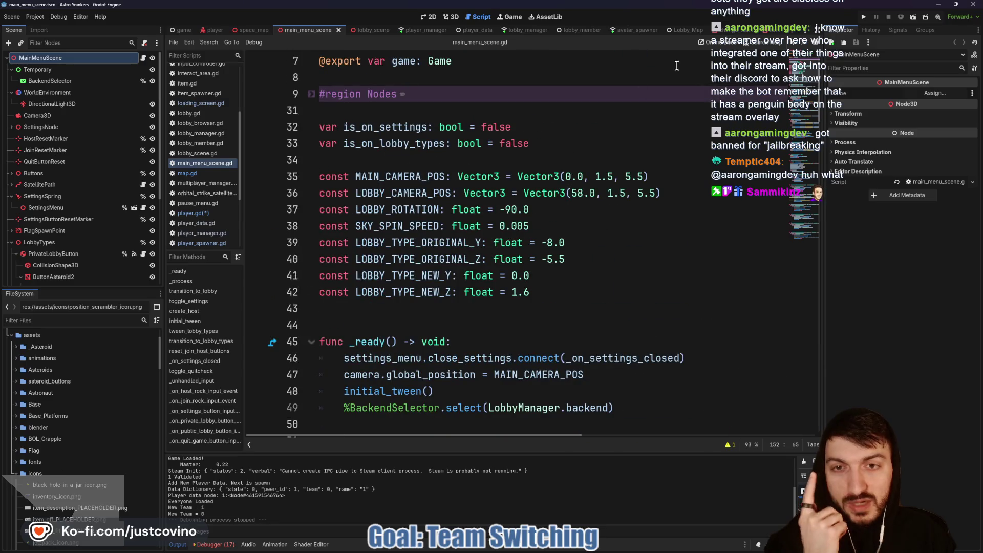
pyautogui.click(582, 30)
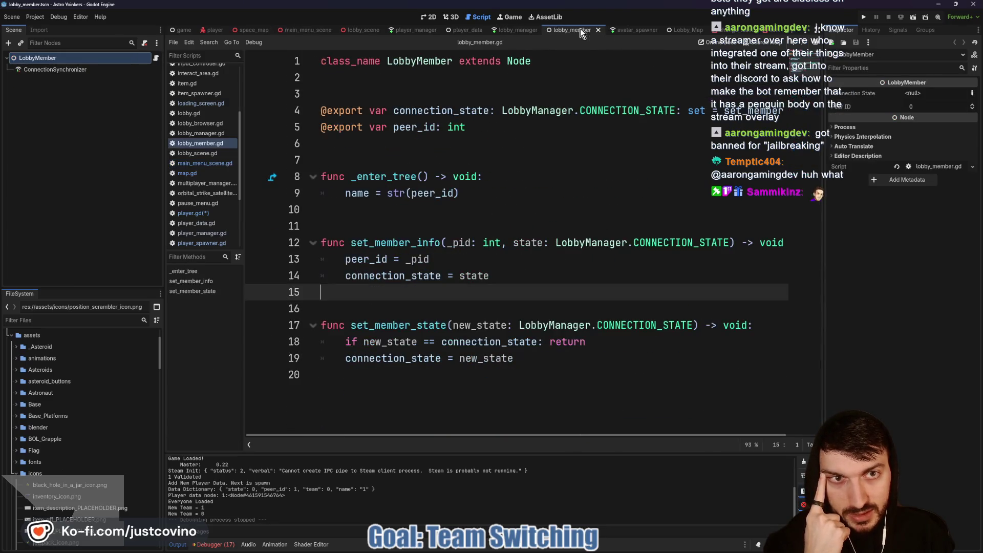
pyautogui.hscroll(2, 688, 117)
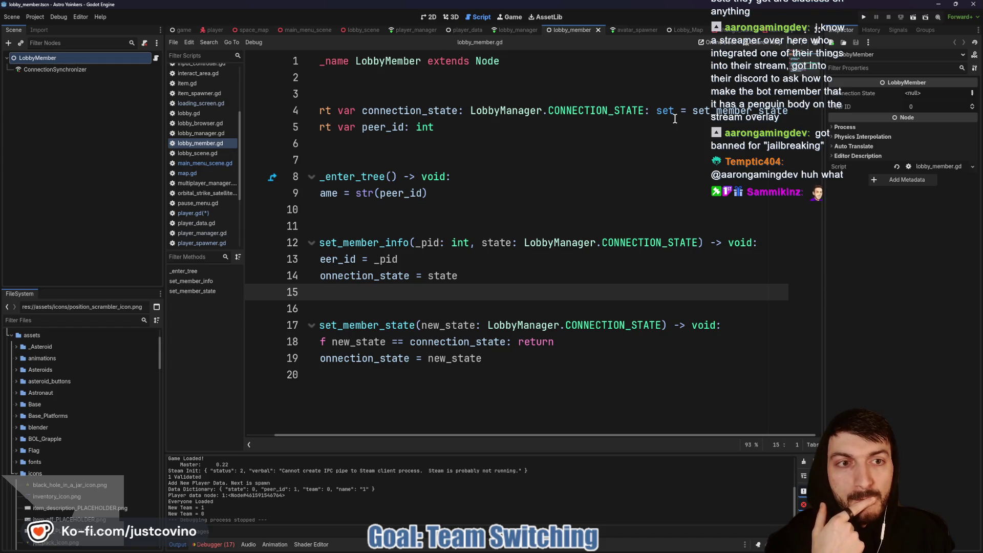
pyautogui.click(214, 30)
# - Append ': set = set_team_color' to the team export on line 10, using autocomplete
pyautogui.scroll(4, 558, 134)
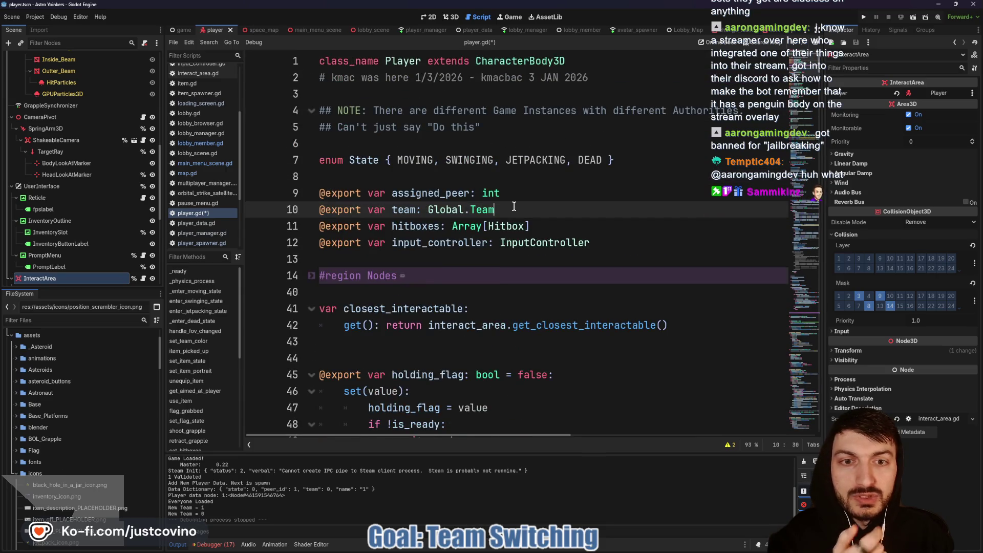
pyautogui.write(': set = ')
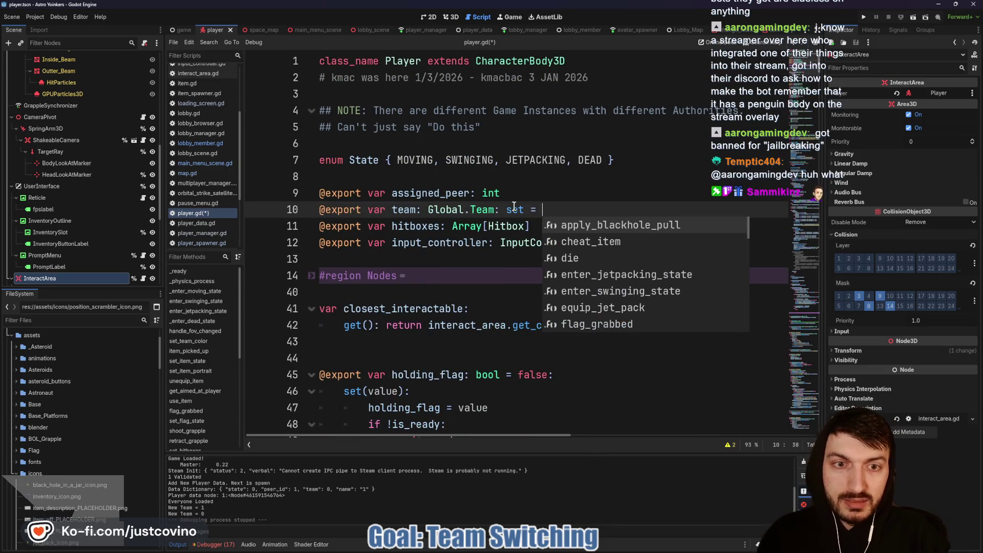
pyautogui.write('chang')
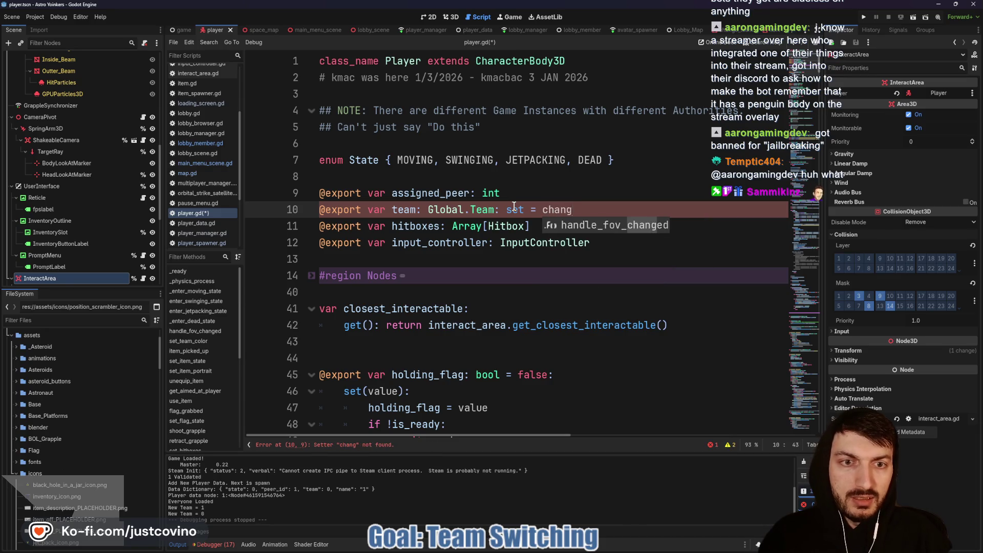
pyautogui.press('BackSpace')
pyautogui.press('BackSpace')
pyautogui.press('BackSpace')
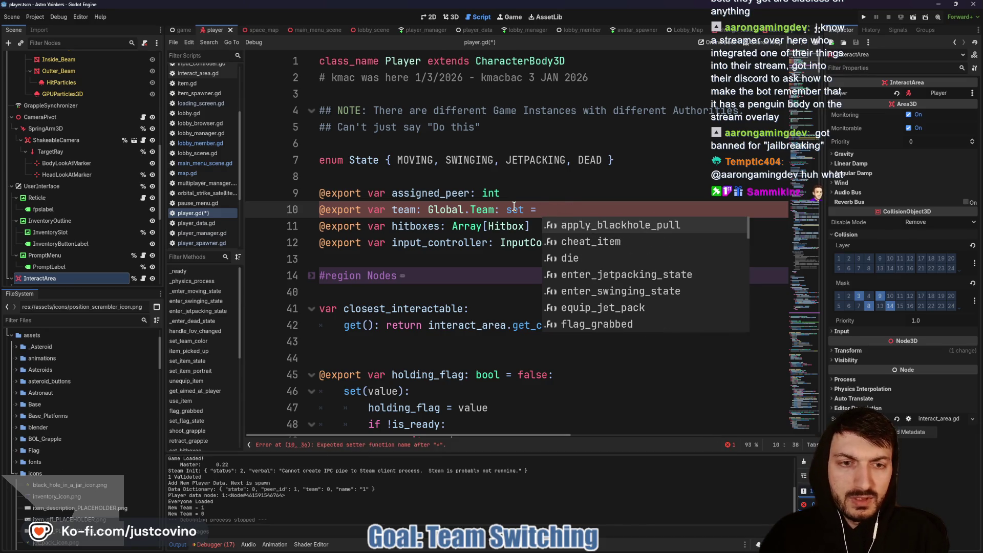
pyautogui.write('set')
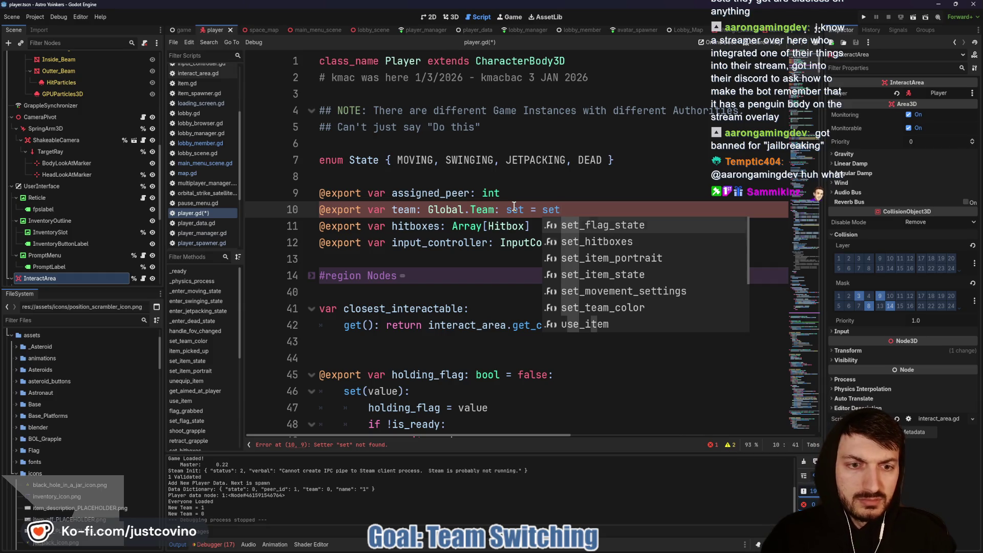
pyautogui.press('Down')
pyautogui.press('Down')
pyautogui.press('Down')
pyautogui.press('Return')
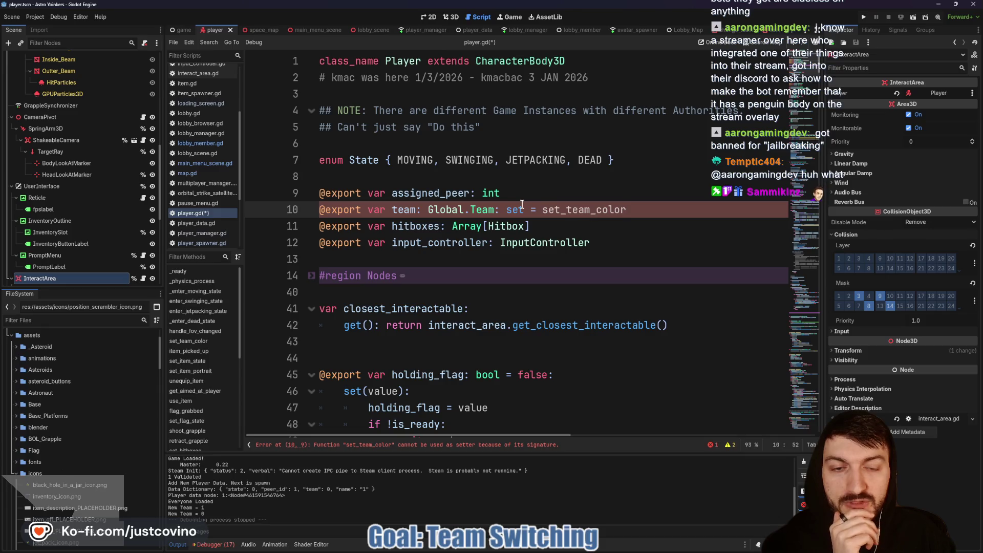
# - Scroll player.gd down to set_team_color in the State Swaps region around line 285
pyautogui.click(537, 209)
pyautogui.scroll(-9, 633, 205)
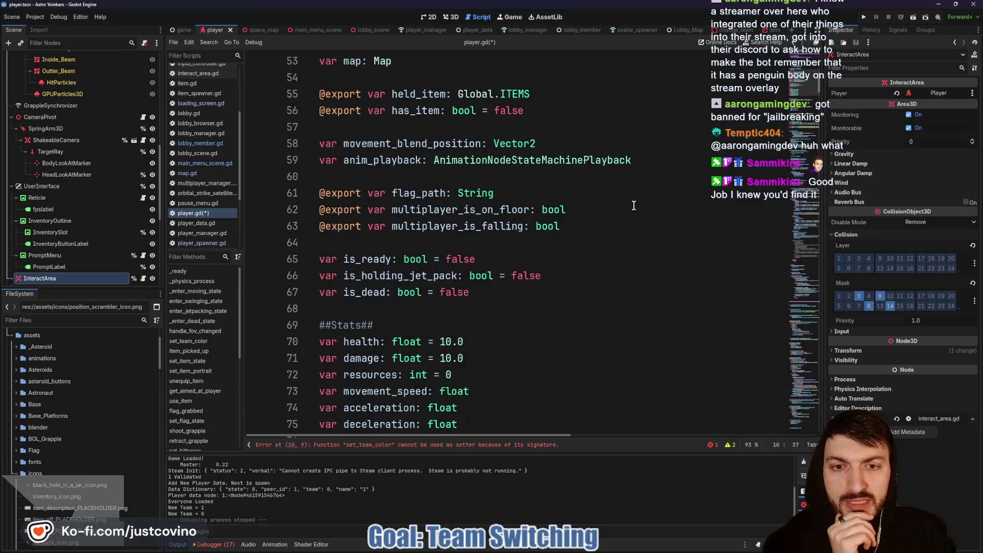
pyautogui.scroll(-10, 633, 205)
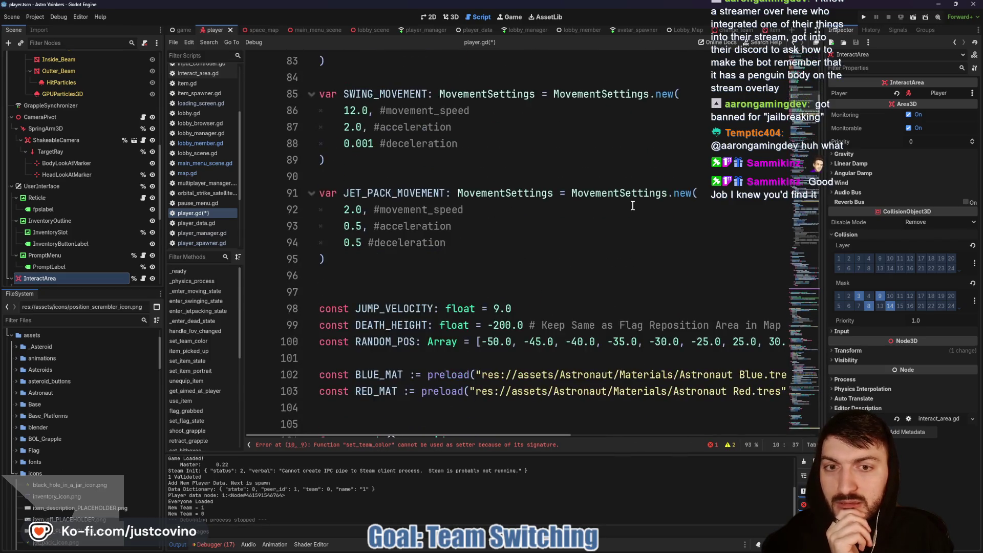
pyautogui.scroll(-20, 633, 205)
pyautogui.scroll(-11, 630, 204)
pyautogui.scroll(-20, 630, 204)
pyautogui.scroll(-3, 618, 207)
# - Add and remove an underscore in set_team_color's parameters, then start typing var my_string: String = "test above it
pyautogui.click(440, 178)
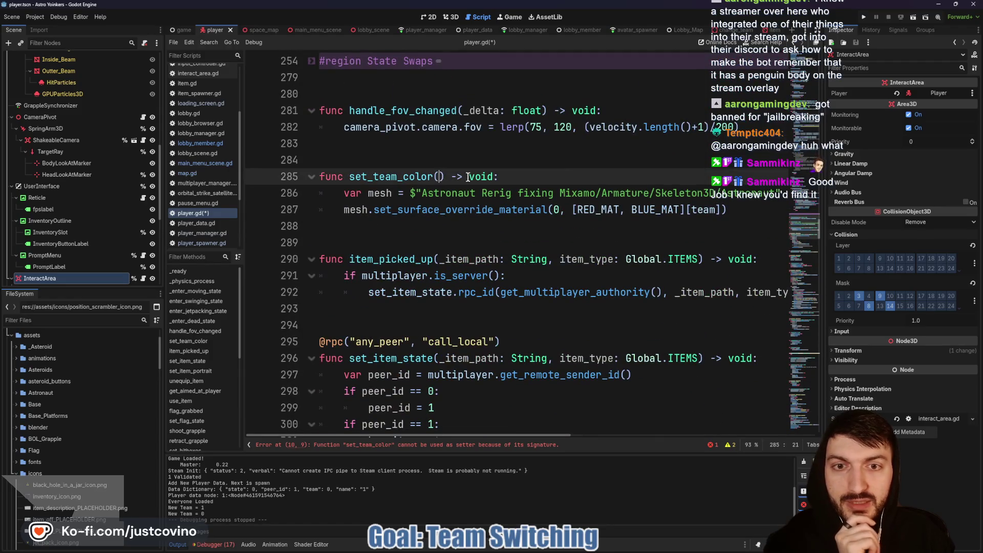
pyautogui.write('_')
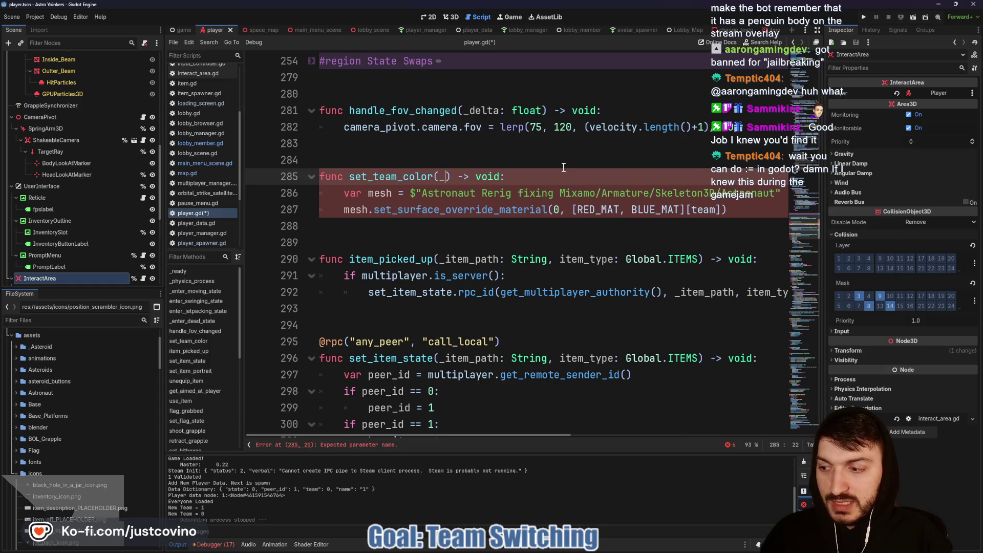
pyautogui.press('BackSpace')
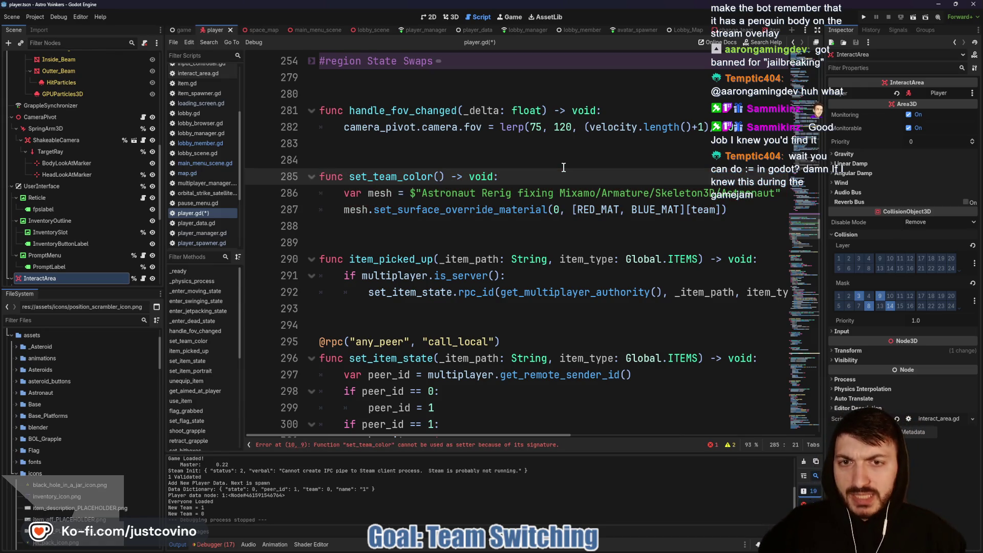
pyautogui.click(353, 152)
pyautogui.write('var my_string:')
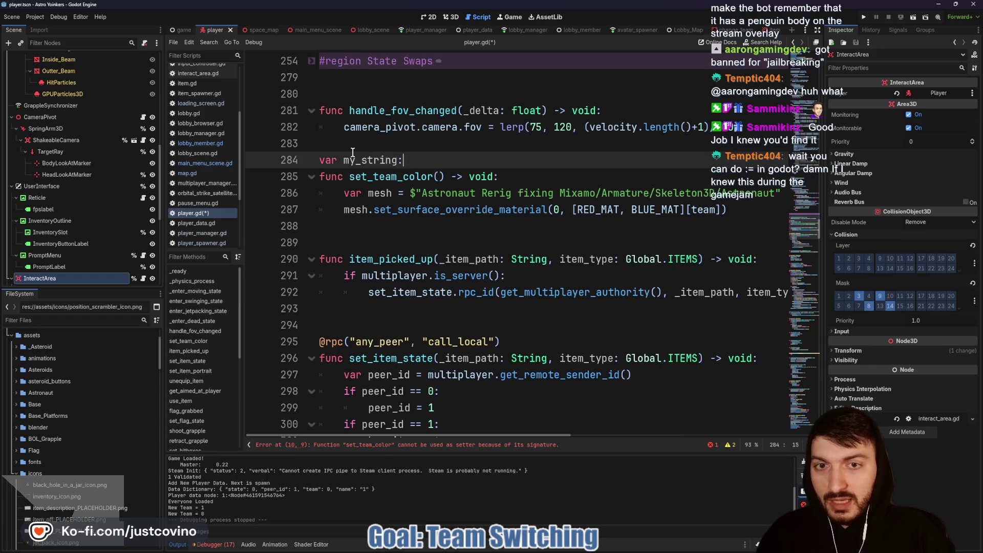
pyautogui.write(' String = "test')
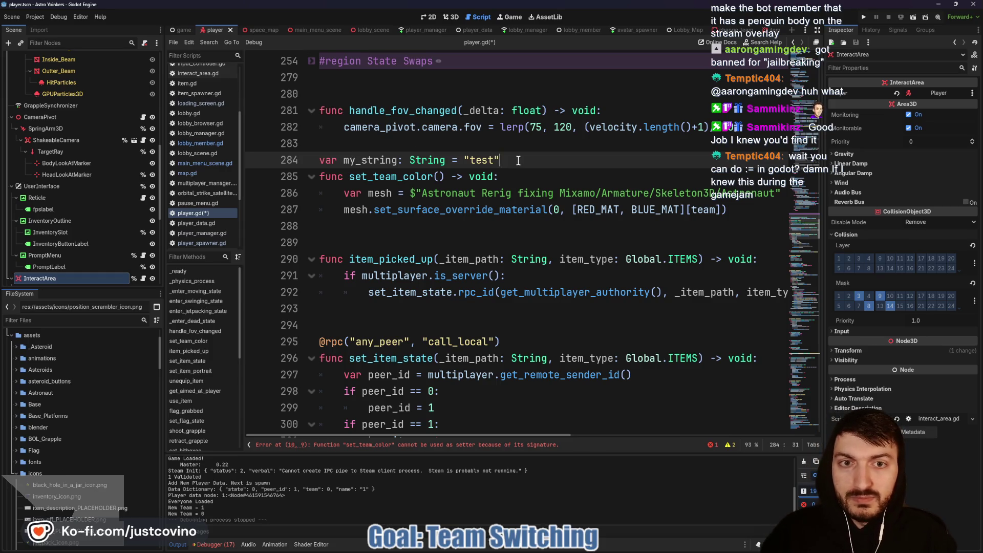
pyautogui.click(519, 161)
pyautogui.press('Return')
pyautogui.write('var my_string :')
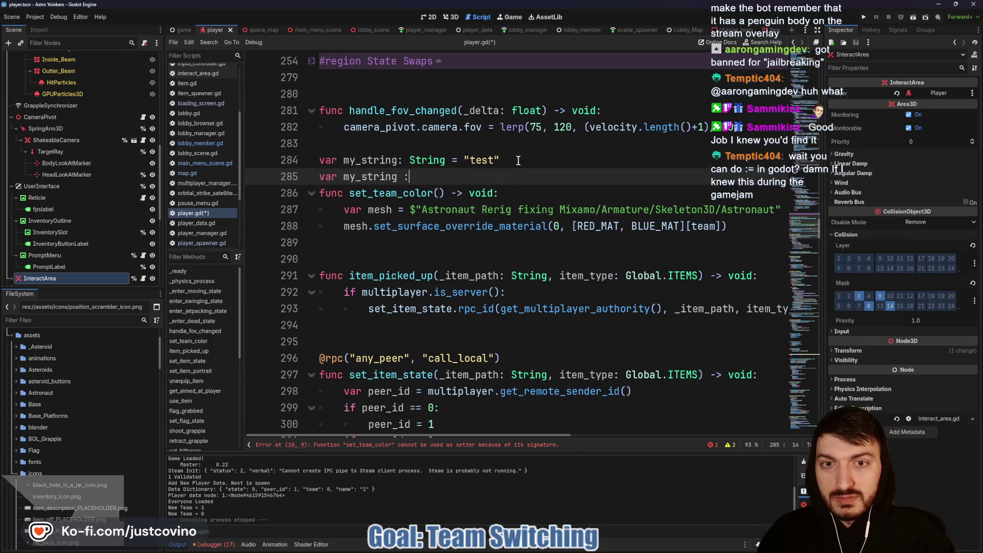
pyautogui.write('= ')
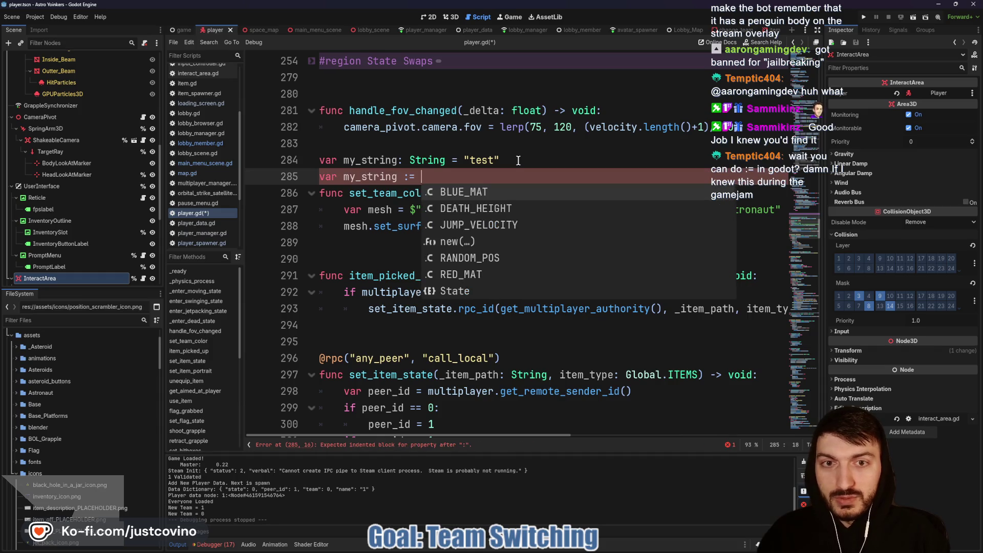
pyautogui.write('"test')
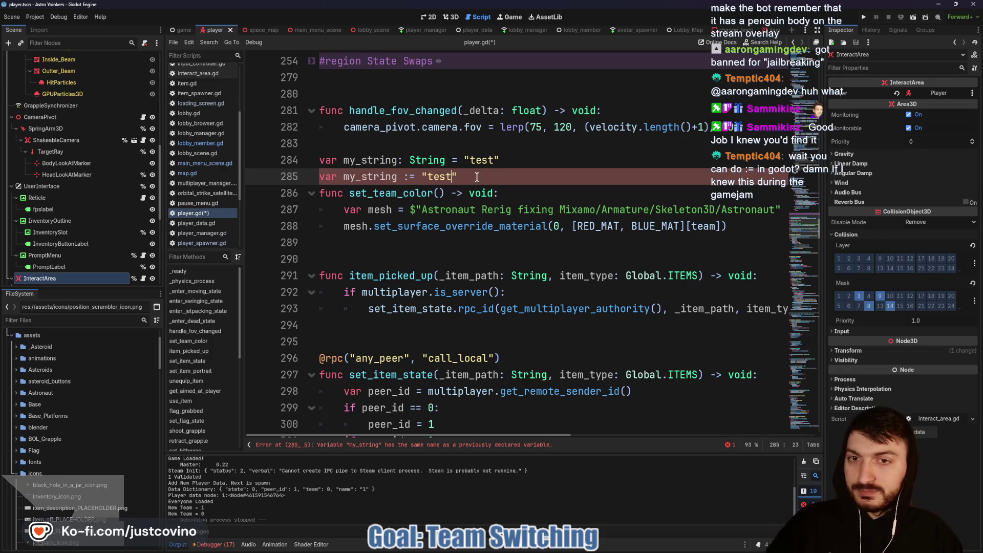
pyautogui.click(400, 176)
pyautogui.write('1')
pyautogui.click(528, 177)
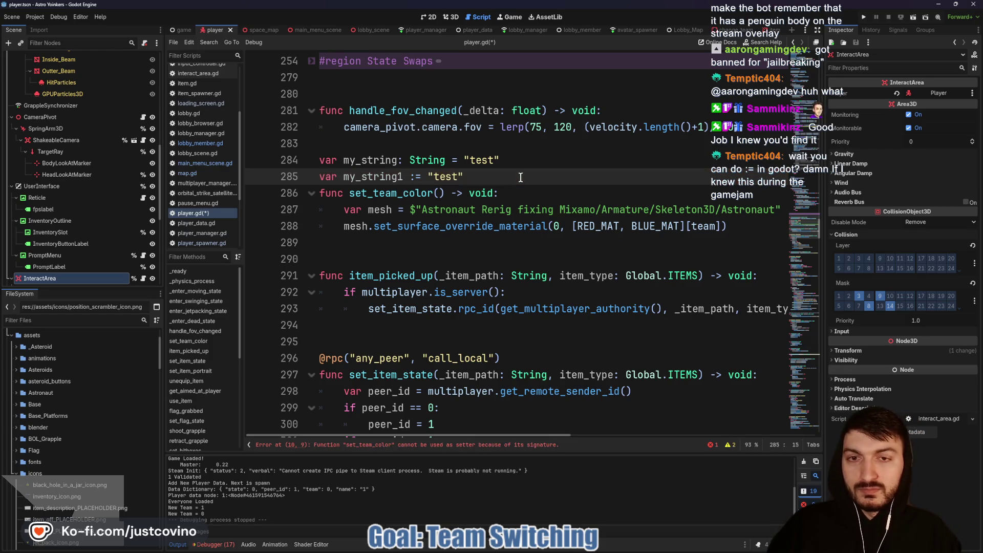
pyautogui.keyDown('shift'); pyautogui.click(301, 165); pyautogui.keyUp('shift')
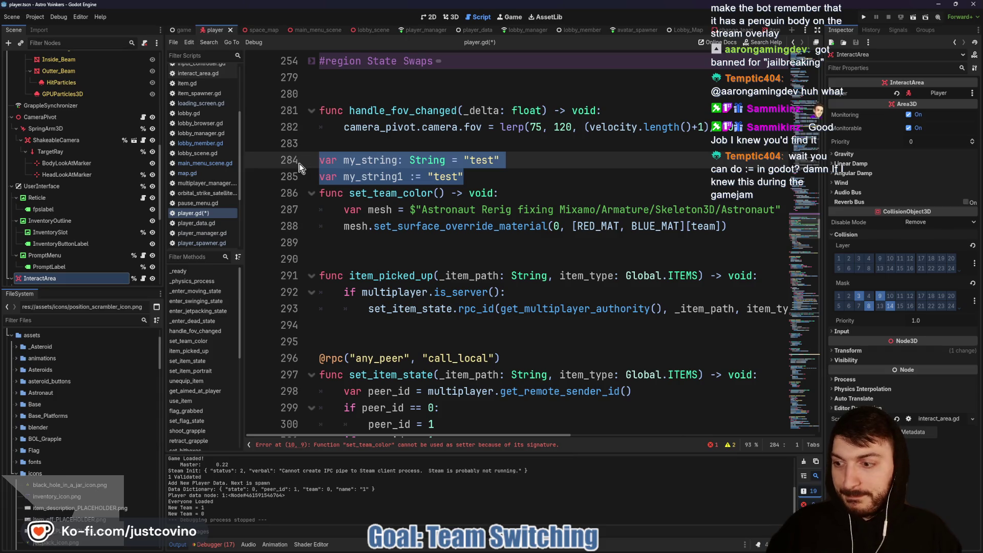
pyautogui.press('BackSpace')
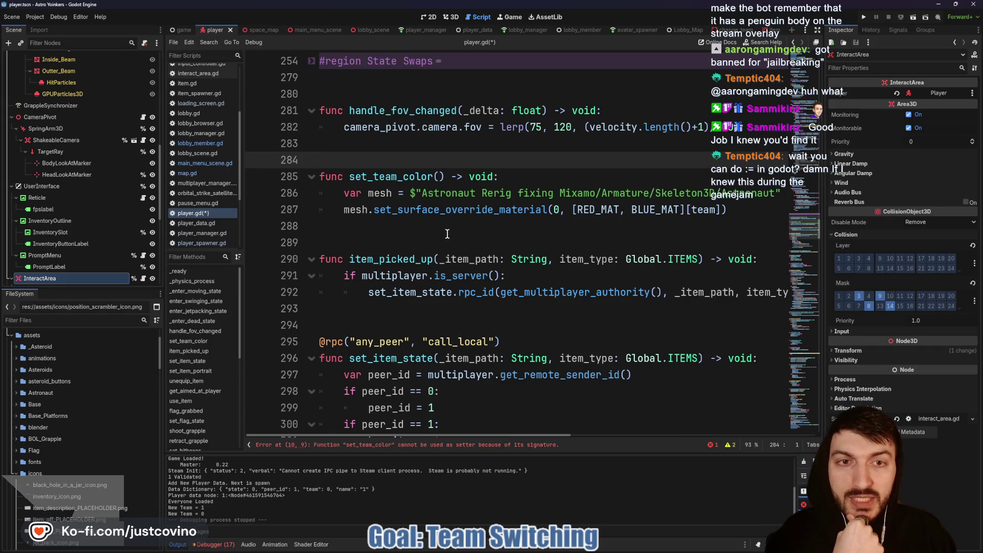
pyautogui.moveTo(414, 209)
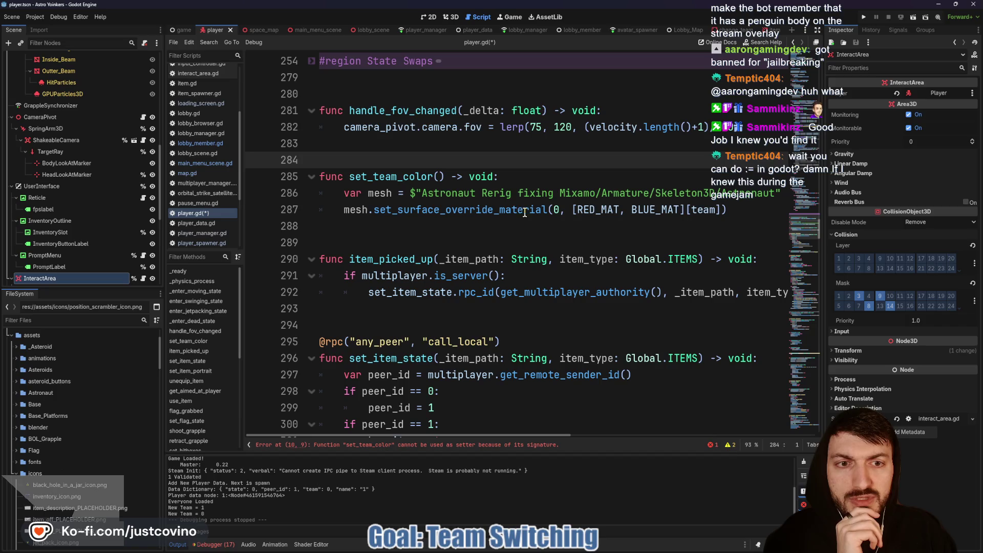
pyautogui.click(440, 177)
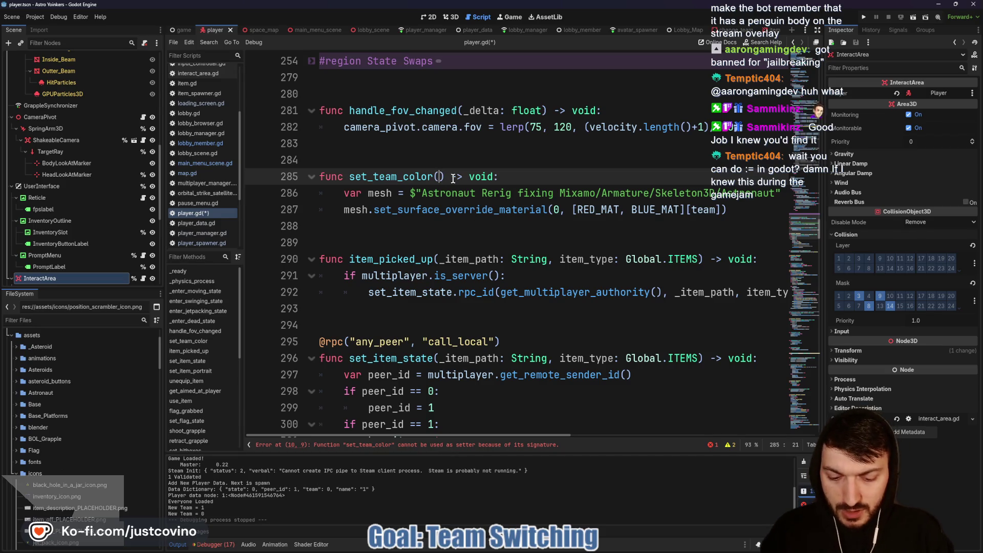
pyautogui.write('_team: Global.T')
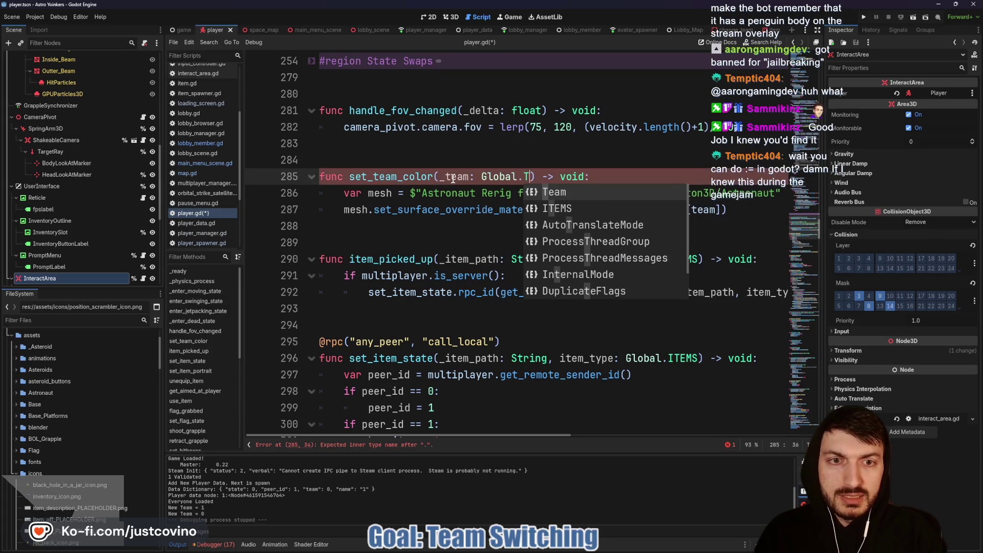
pyautogui.write('eam')
pyautogui.click(620, 177)
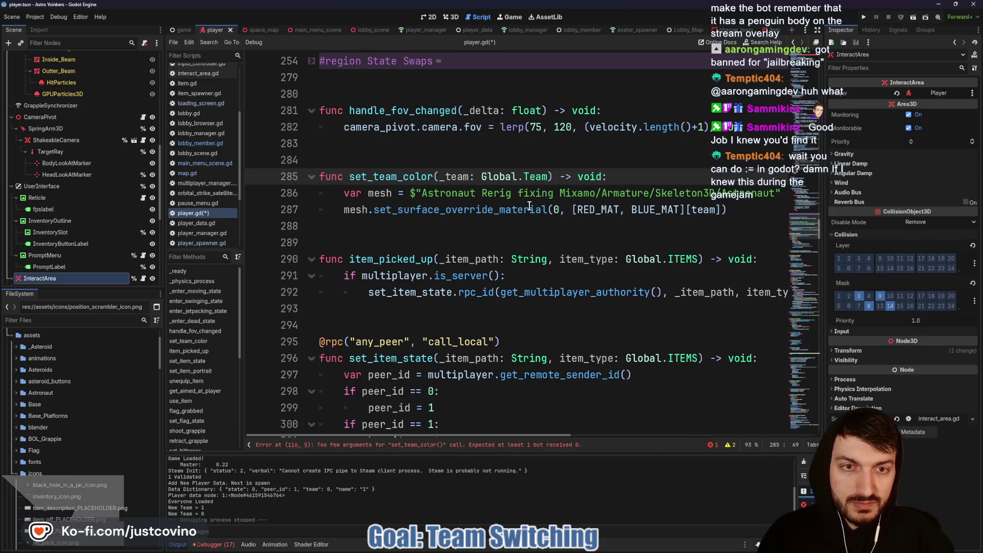
pyautogui.moveTo(547, 175); pyautogui.dragTo(438, 175)
pyautogui.press('BackSpace')
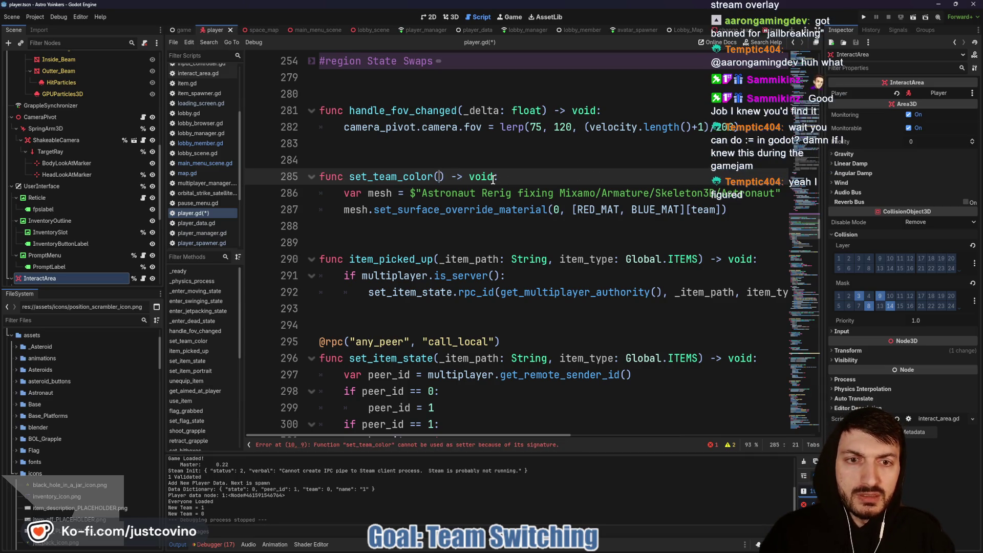
pyautogui.click(736, 213)
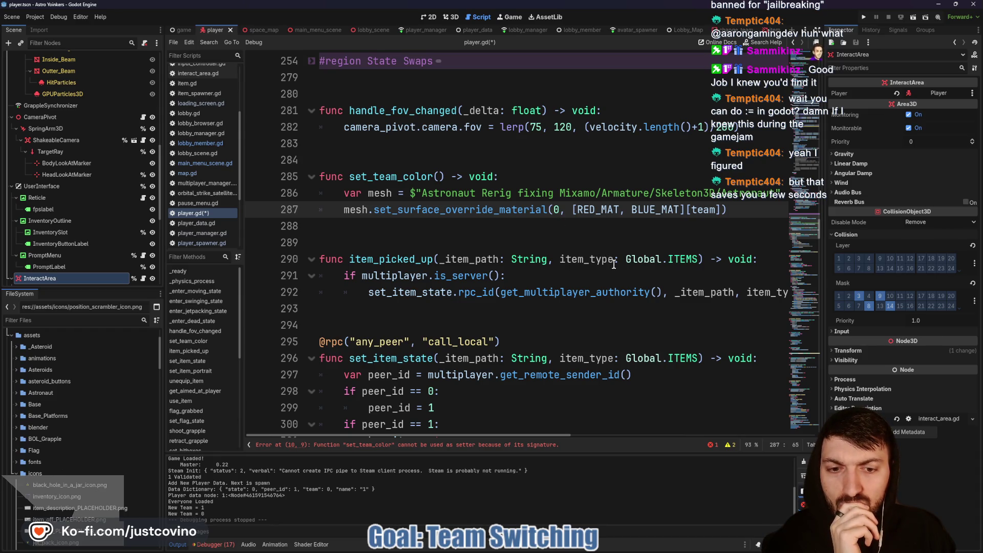
# - Delete the set = set_team_color assignment from the team export on line 10
pyautogui.scroll(3, 614, 264)
pyautogui.scroll(20, 566, 317)
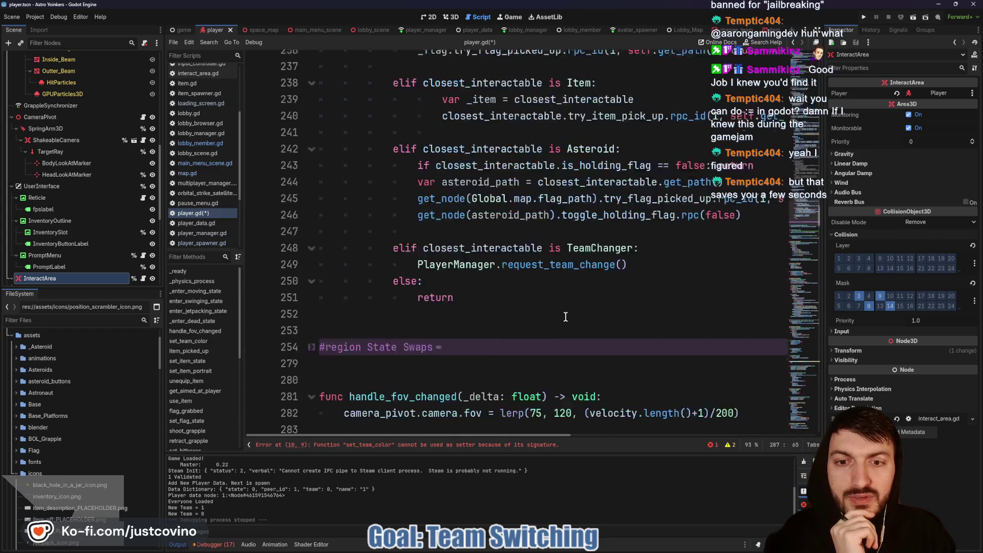
pyautogui.scroll(20, 569, 319)
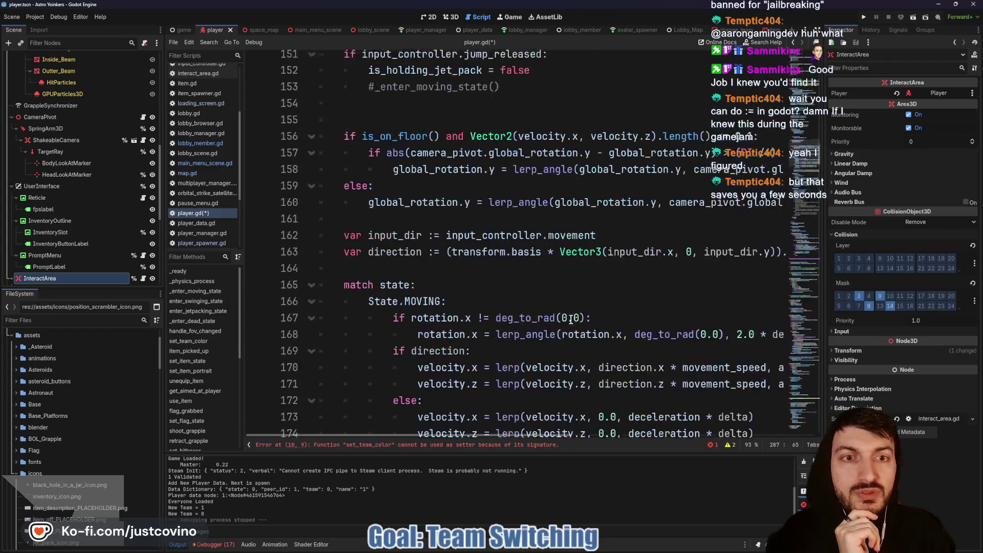
pyautogui.scroll(20, 575, 326)
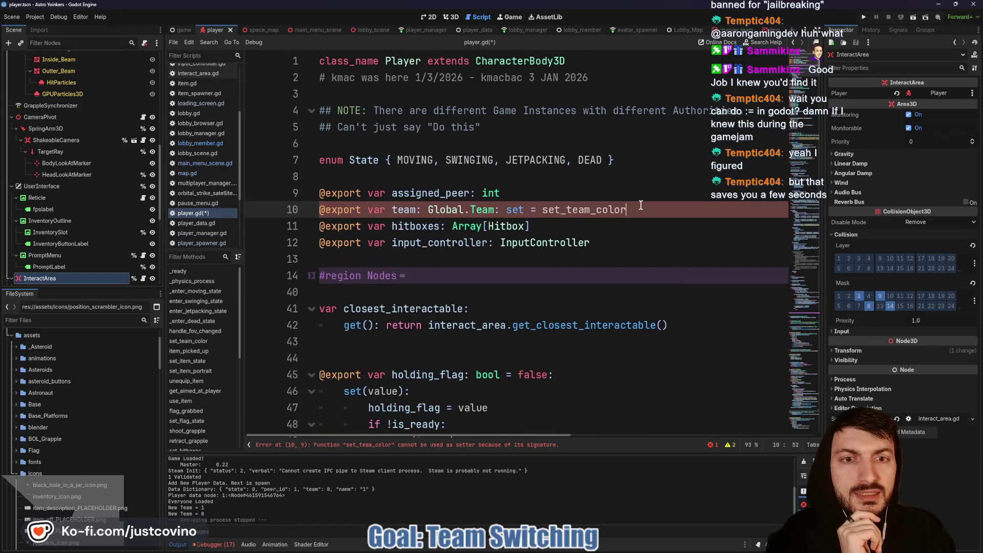
pyautogui.moveTo(627, 210); pyautogui.dragTo(507, 210)
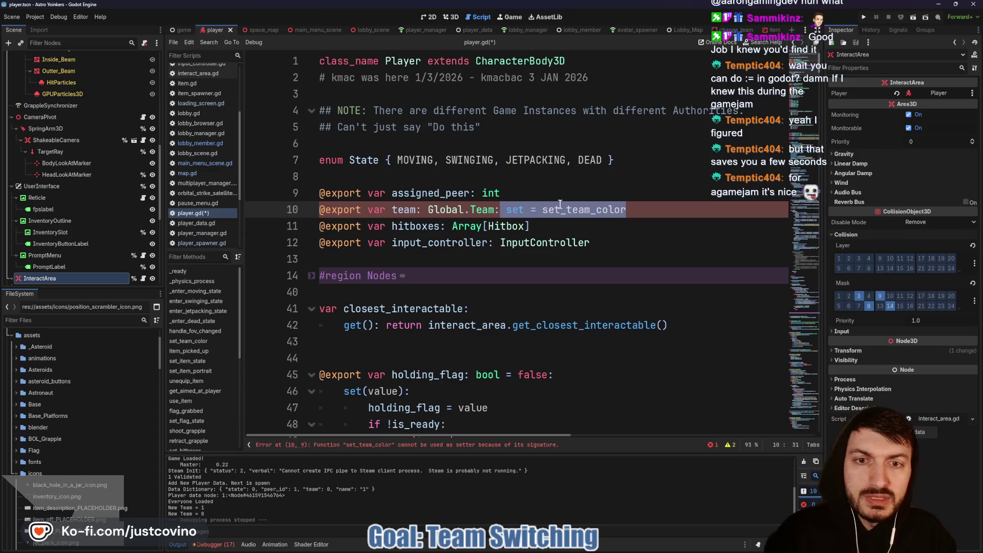
pyautogui.press('BackSpace')
# - Add a set(value): block under the team export that stores the value, and begin an if line
pyautogui.press('Return')
pyautogui.write('set')
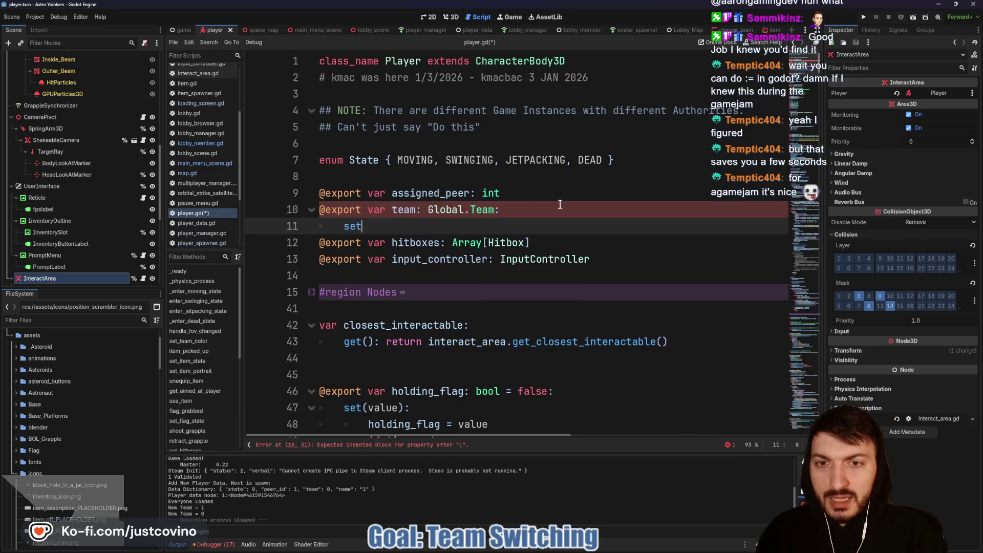
pyautogui.write('(value)')
pyautogui.press('Down')
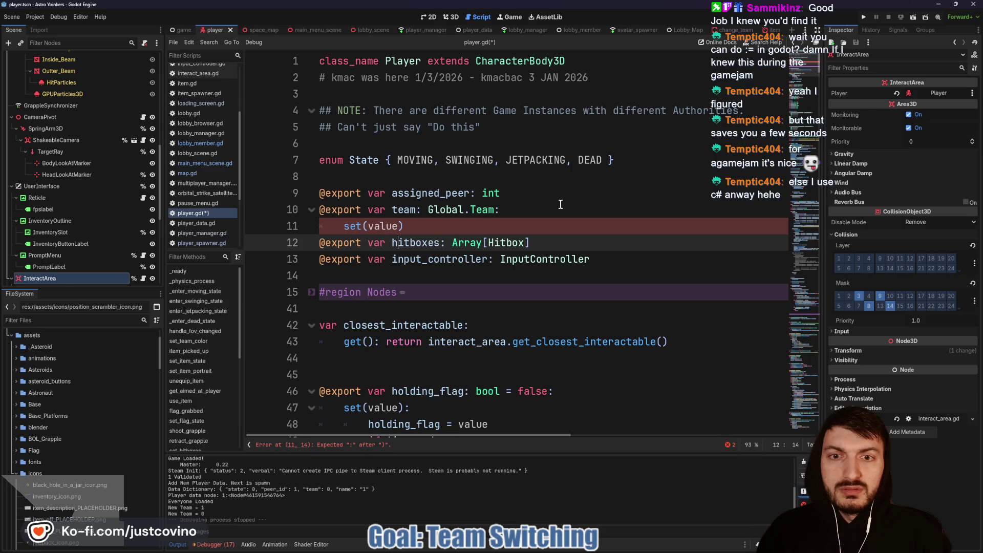
pyautogui.click(432, 225)
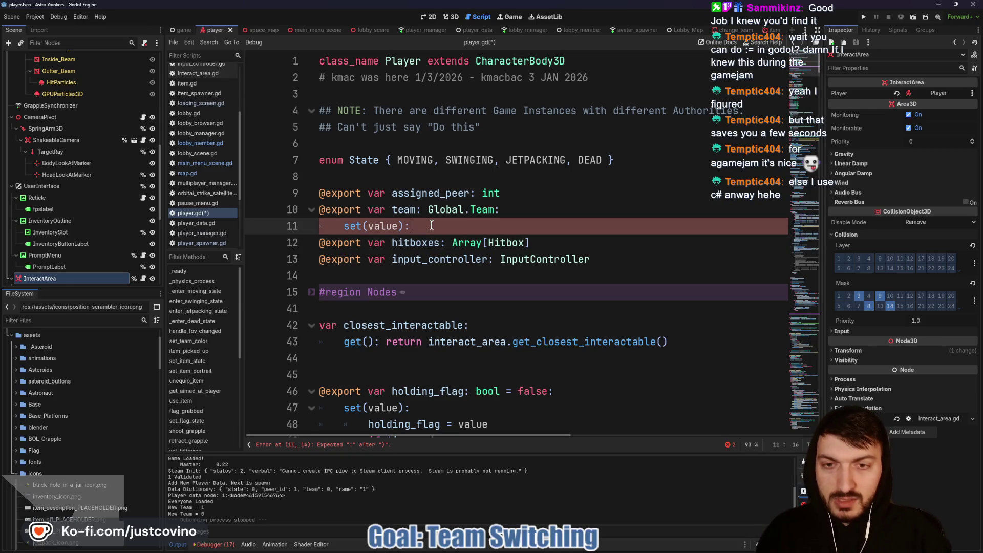
pyautogui.press('Return')
pyautogui.write('team = value')
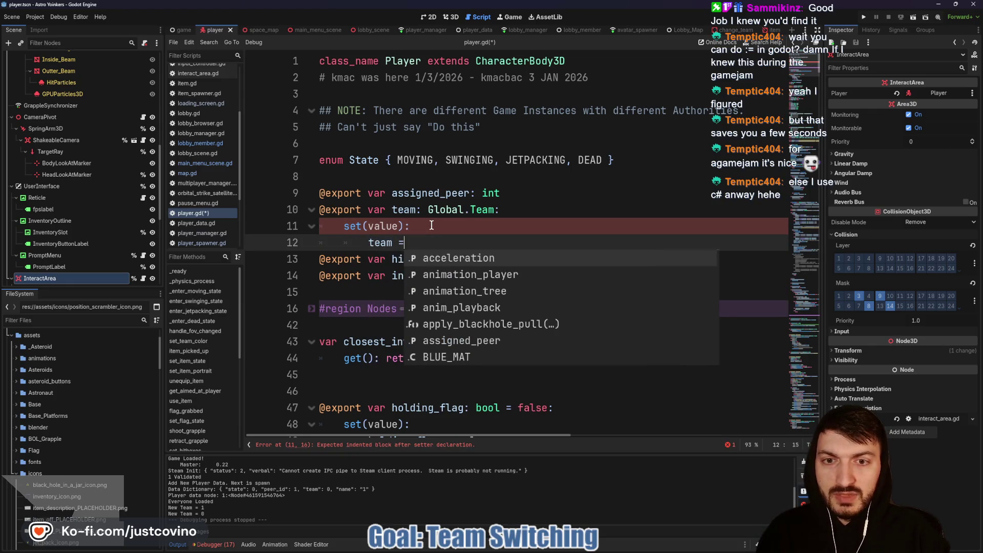
pyautogui.press('Return')
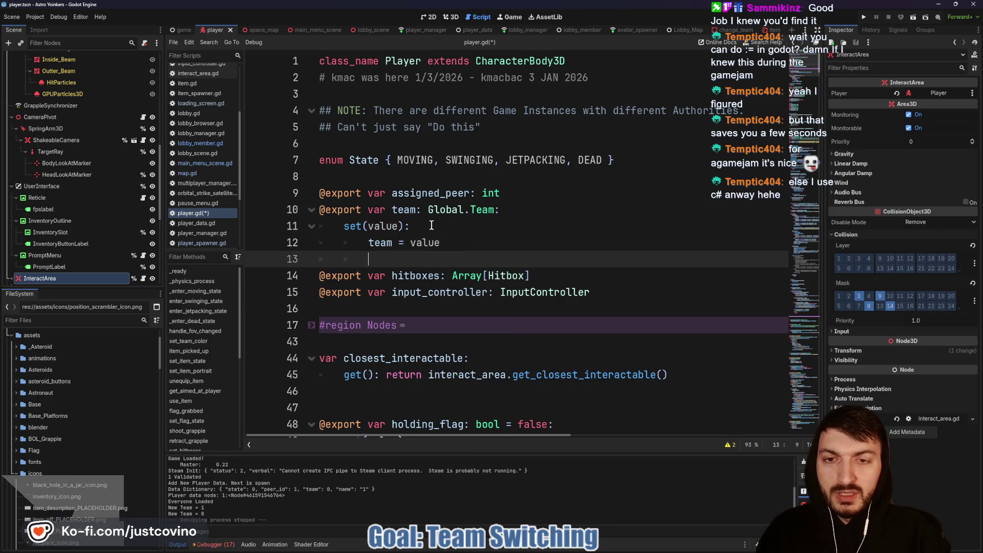
pyautogui.write('if')
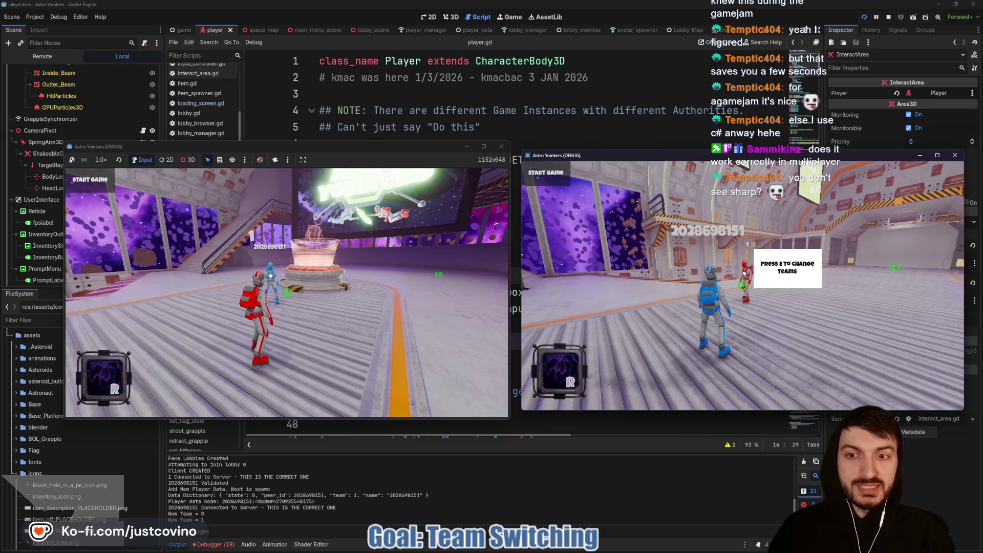
pyautogui.write(' a')
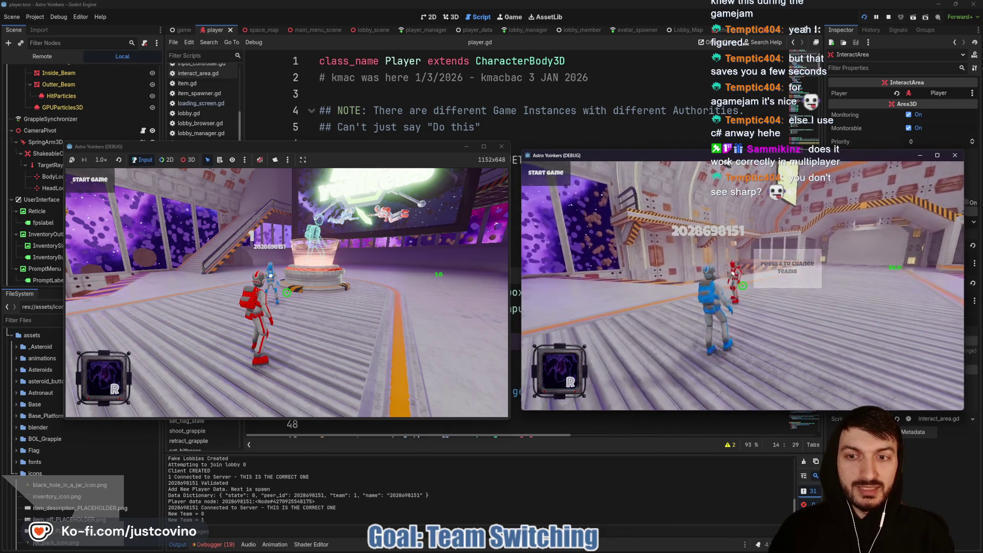
pyautogui.write('w')
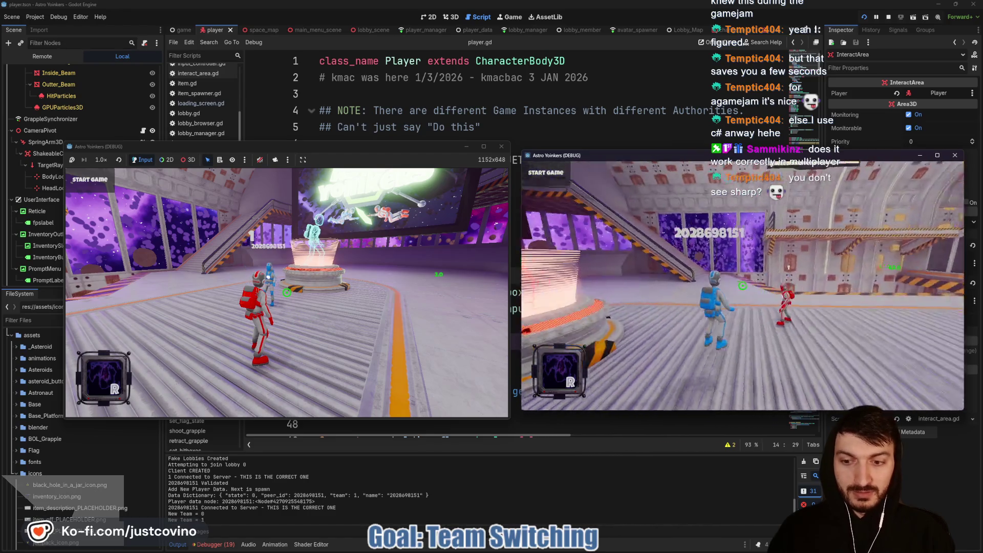
pyautogui.write('e')
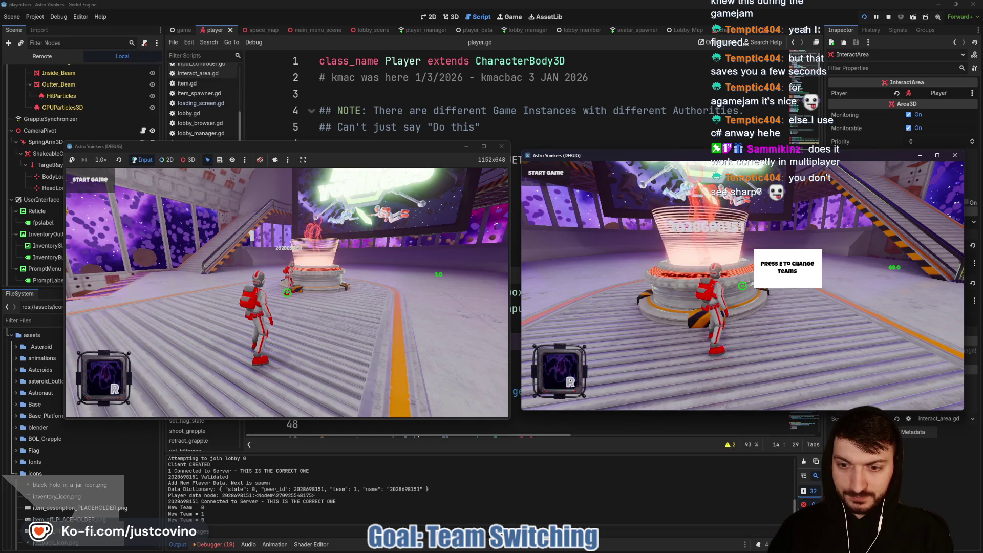
pyautogui.write('e')
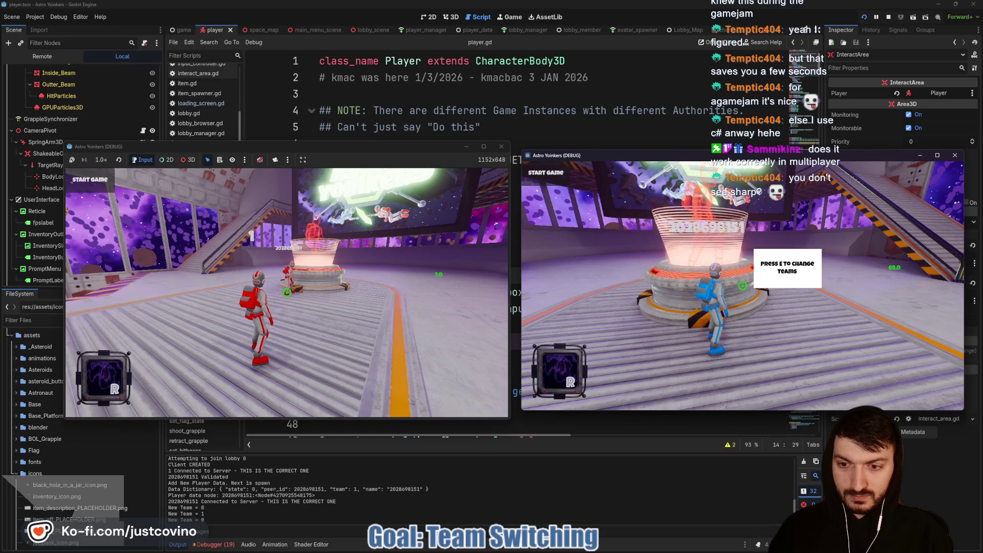
pyautogui.write('aa')
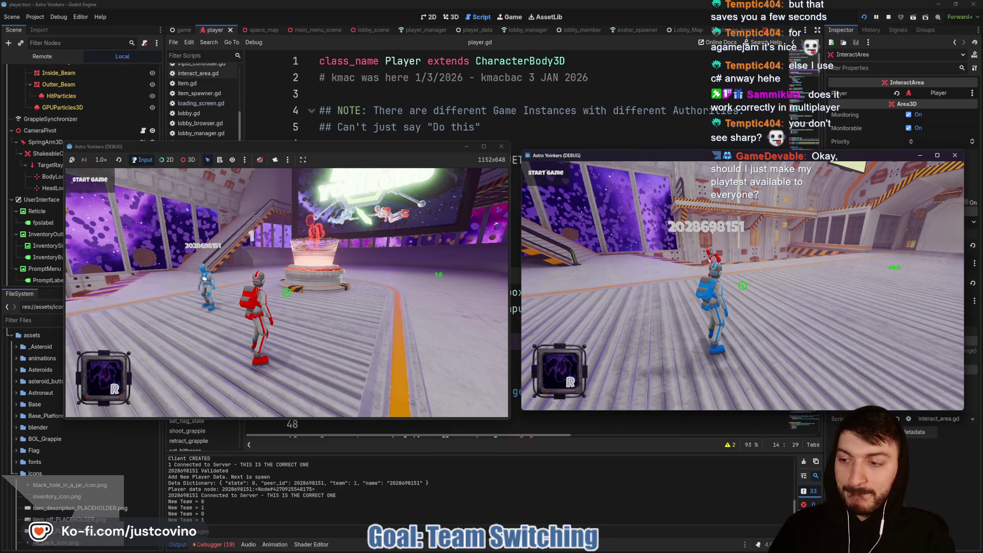
# - Stop the two running game instances and bring up the repository's pending changes
pyautogui.press('F8')
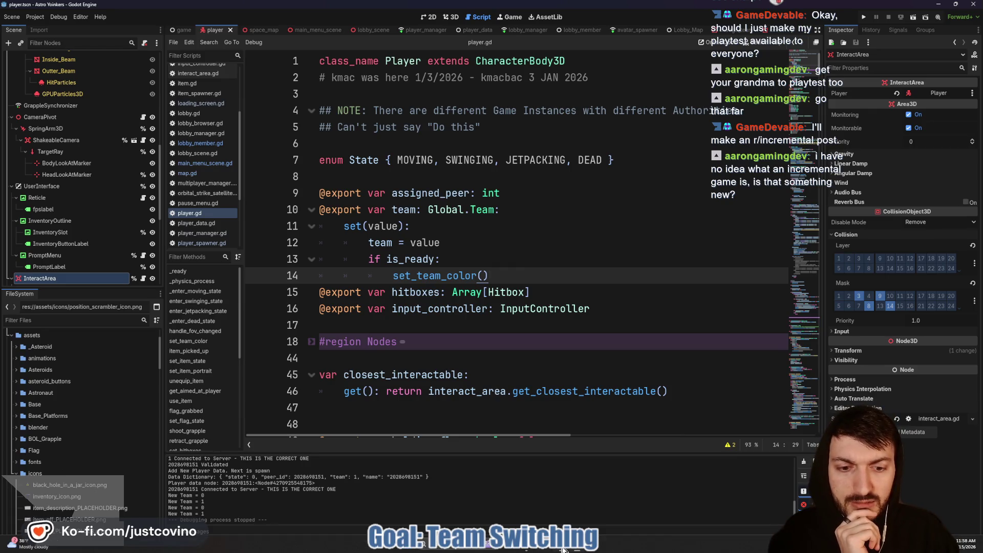
pyautogui.hotkey('alt', 'Tab')
# - Commit the six changed files as 'Team Change works + color' with an opposite-team note, and push to origin
pyautogui.click(297, 370)
pyautogui.write('Team Change')
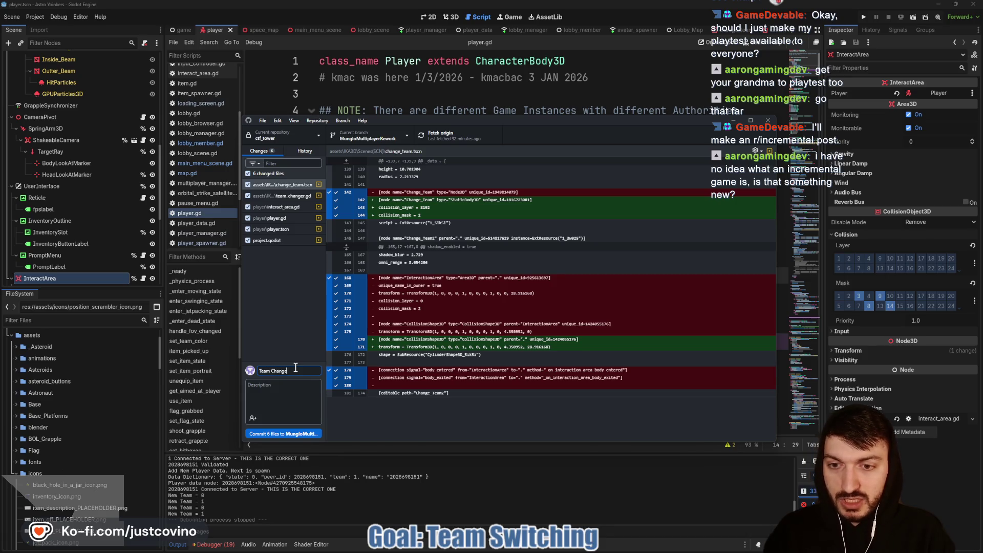
pyautogui.write(' works + color')
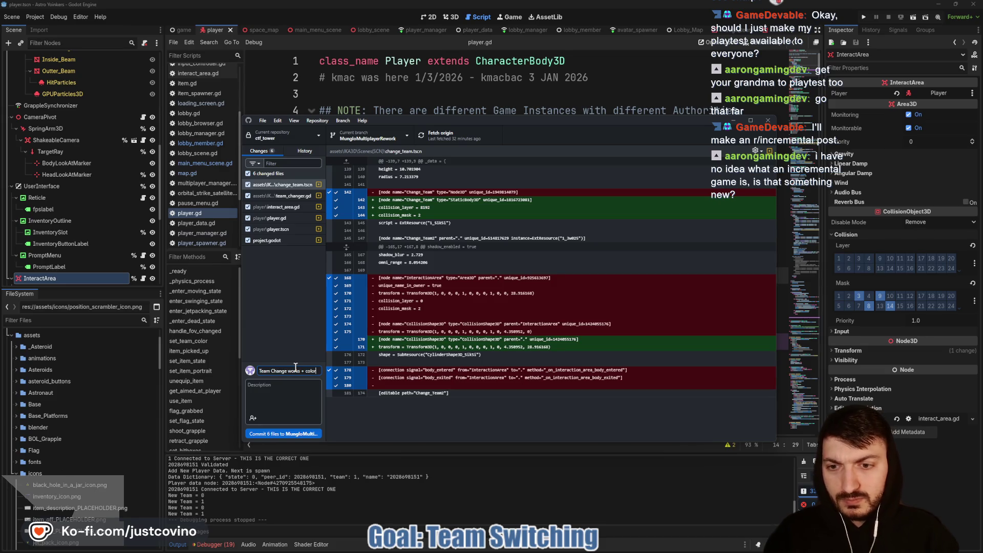
pyautogui.write('ed to ensure at least')
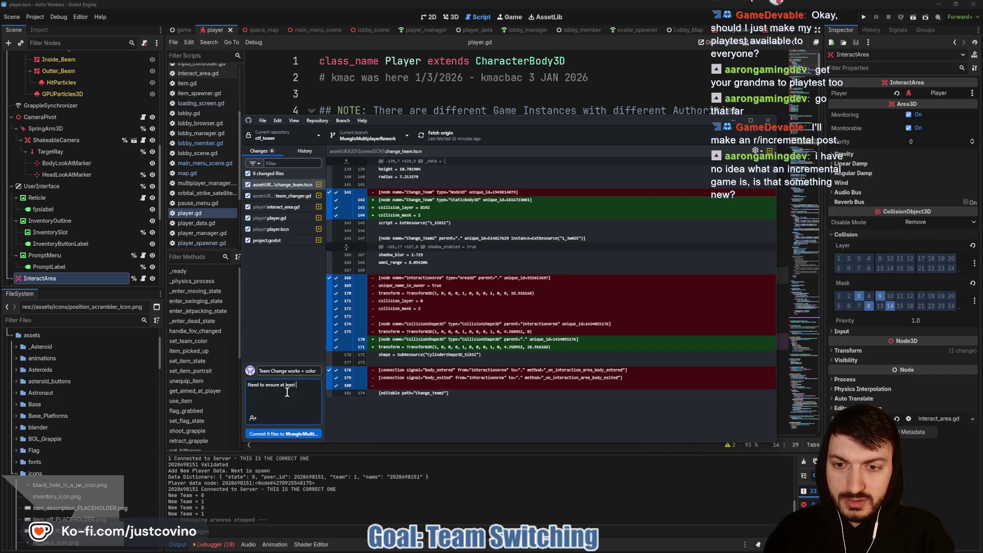
pyautogui.write('opposite team before starting')
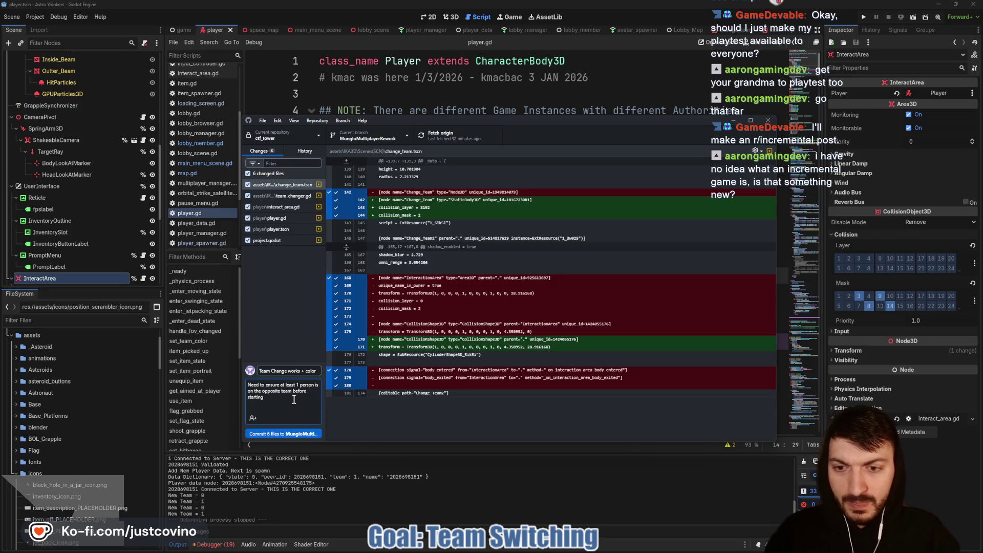
pyautogui.click(294, 434)
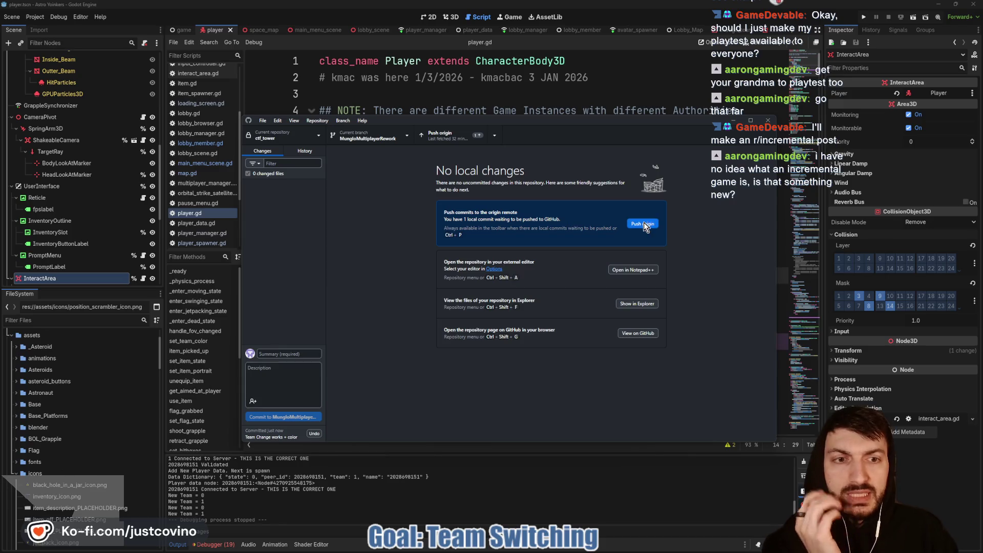
pyautogui.click(644, 224)
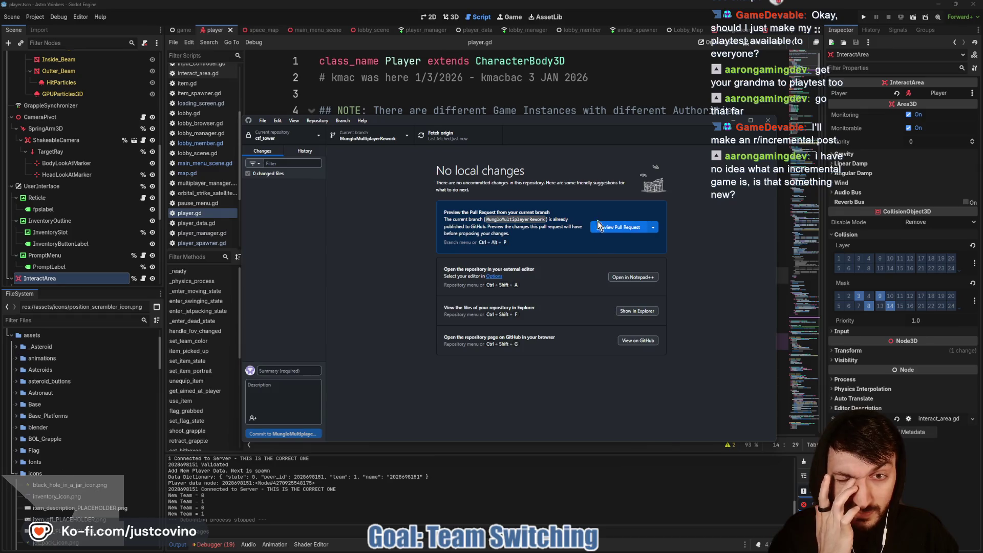
pyautogui.click(532, 95)
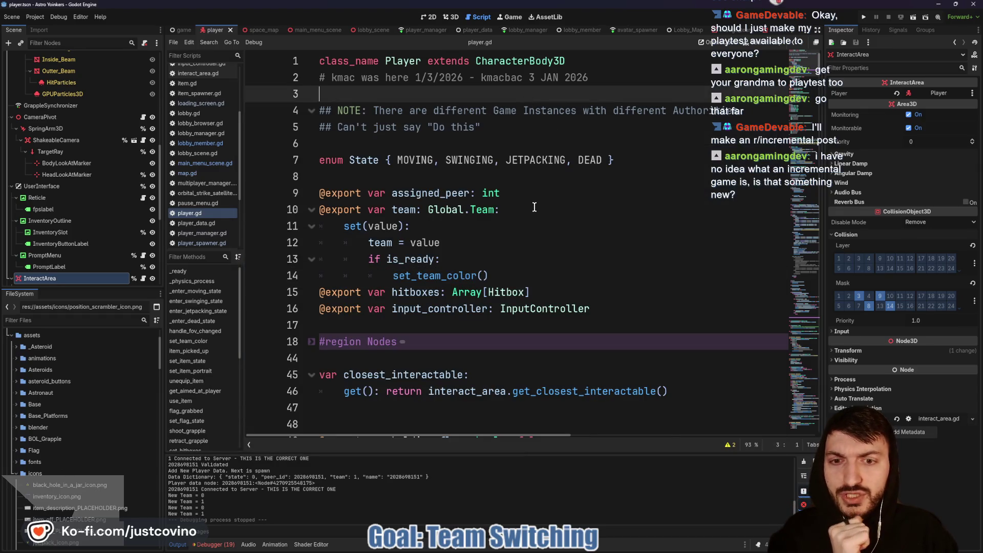
# - Show lobby_scene in the 3D viewport, then launch the game to test team switching
pyautogui.click(447, 328)
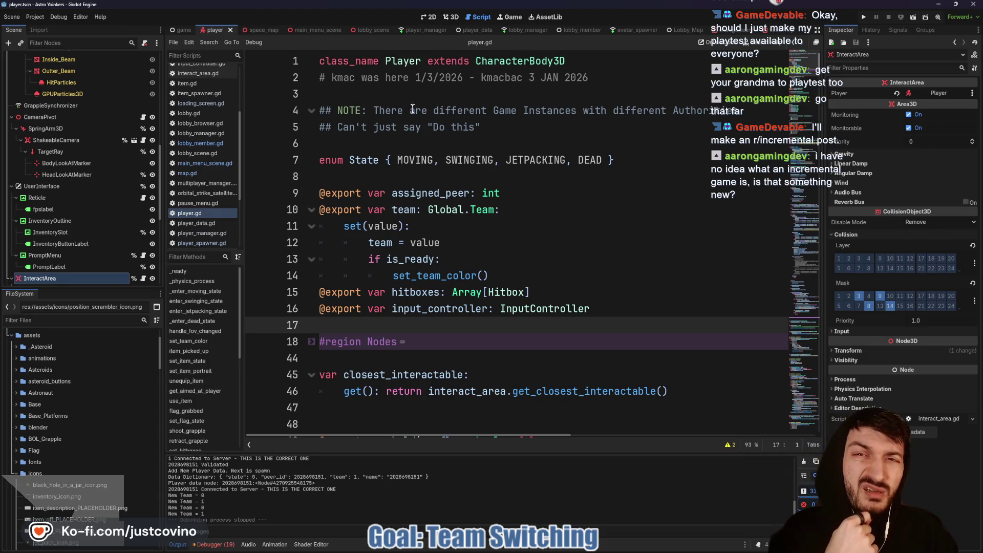
pyautogui.click(371, 29)
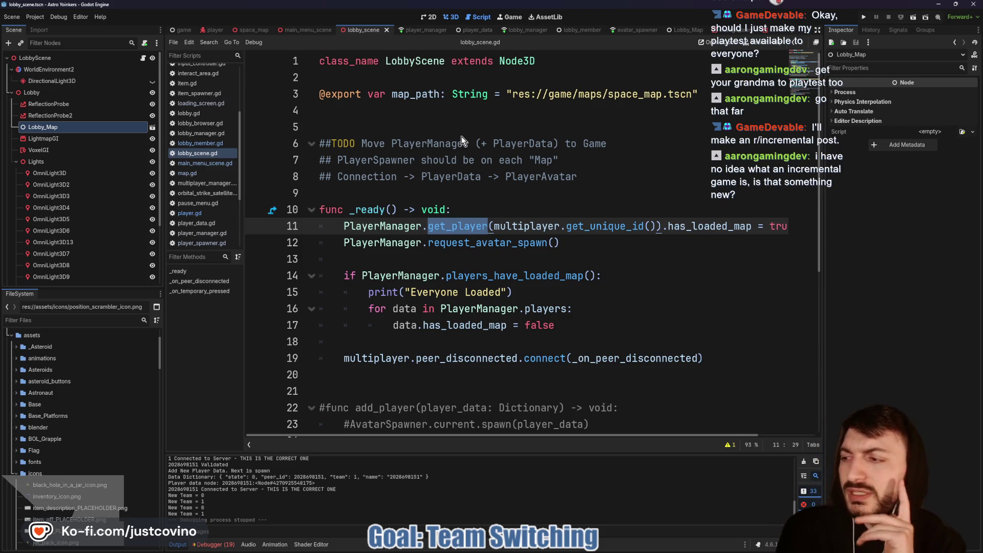
pyautogui.hotkey('ctrl', 'F2')
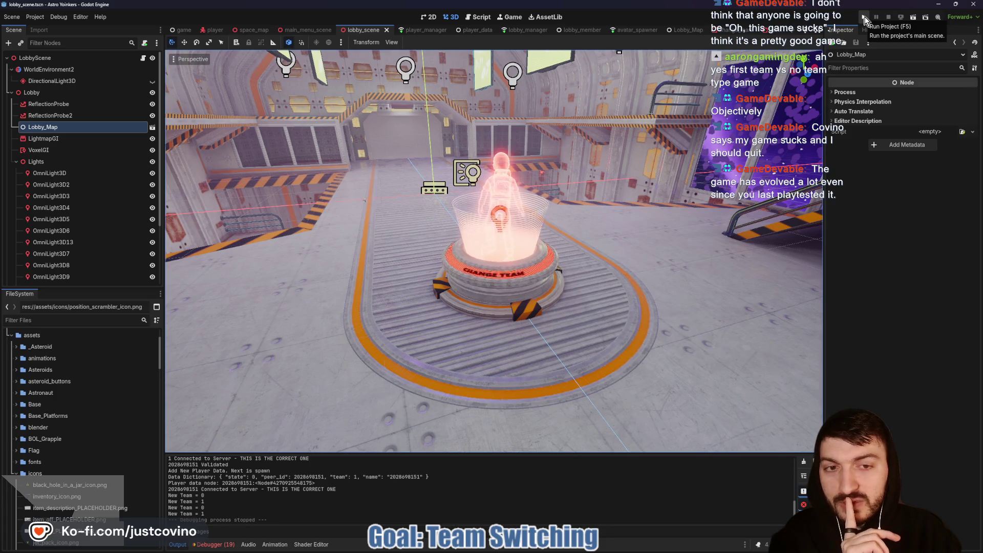
pyautogui.click(865, 20)
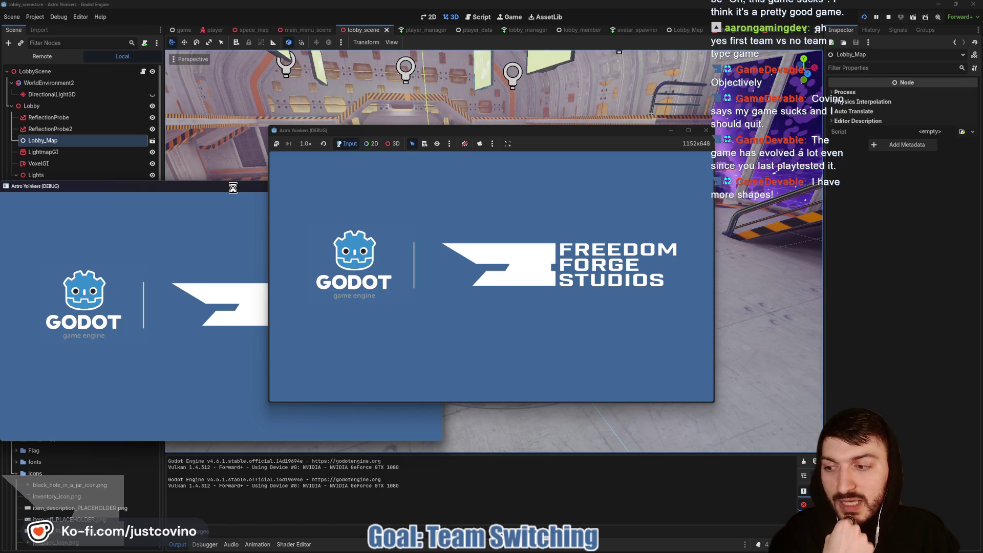
# - Place both game windows side by side, host a private lobby, and join it from the second instance
pyautogui.moveTo(232, 188)
pyautogui.mouseDown()
pyautogui.moveTo(397, 198)
pyautogui.moveTo(735, 149)
pyautogui.mouseUp()
pyautogui.moveTo(580, 130)
pyautogui.mouseDown()
pyautogui.moveTo(338, 143)
pyautogui.moveTo(361, 145)
pyautogui.mouseUp()
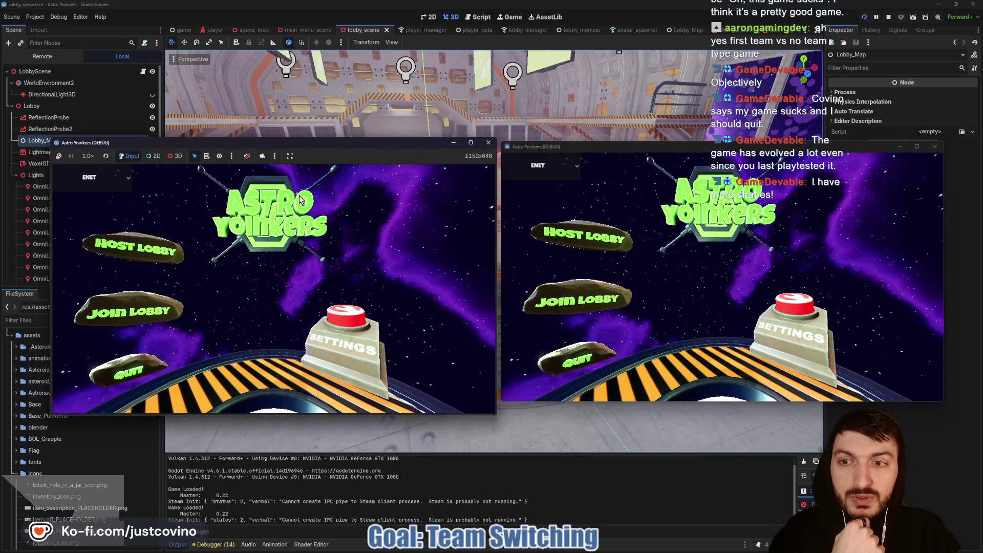
pyautogui.click(138, 248)
pyautogui.click(248, 250)
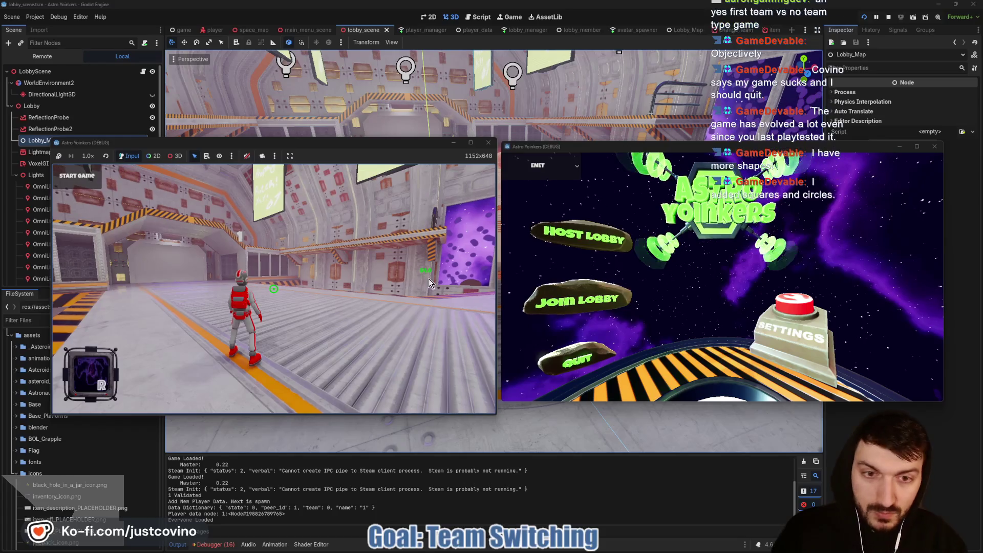
pyautogui.click(581, 296)
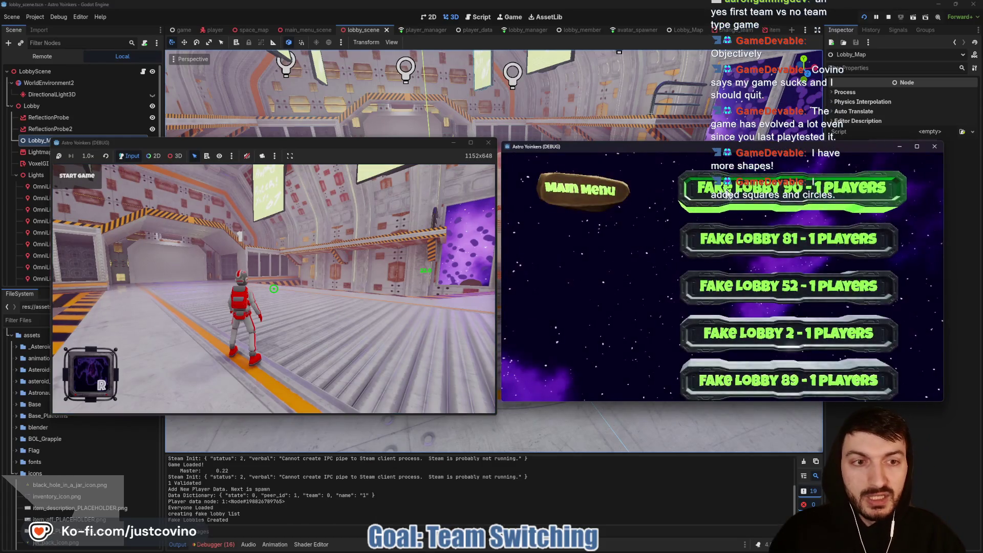
pyautogui.click(728, 194)
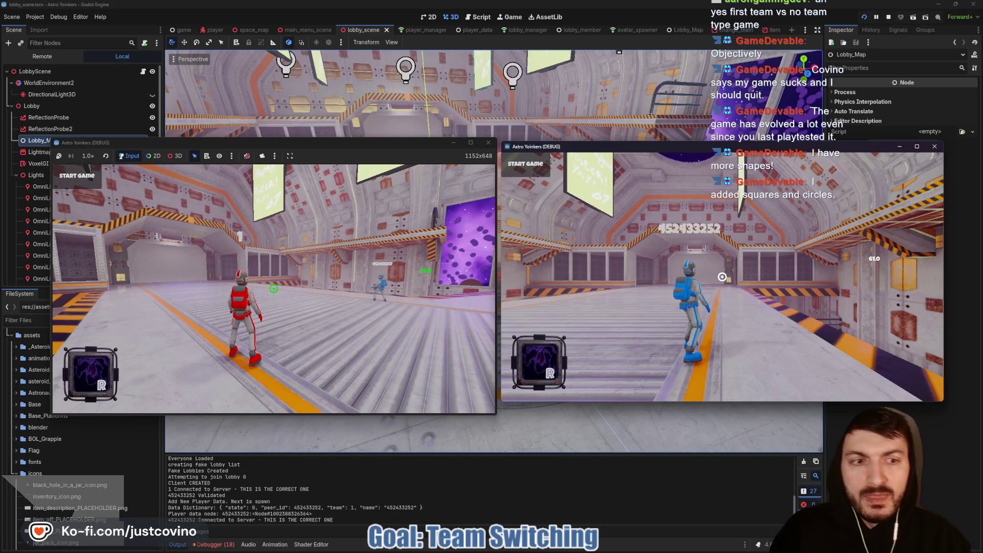
# - Walk onto the Change Team pad, switch to the red team, and start the match
pyautogui.press('w')
pyautogui.press('w')
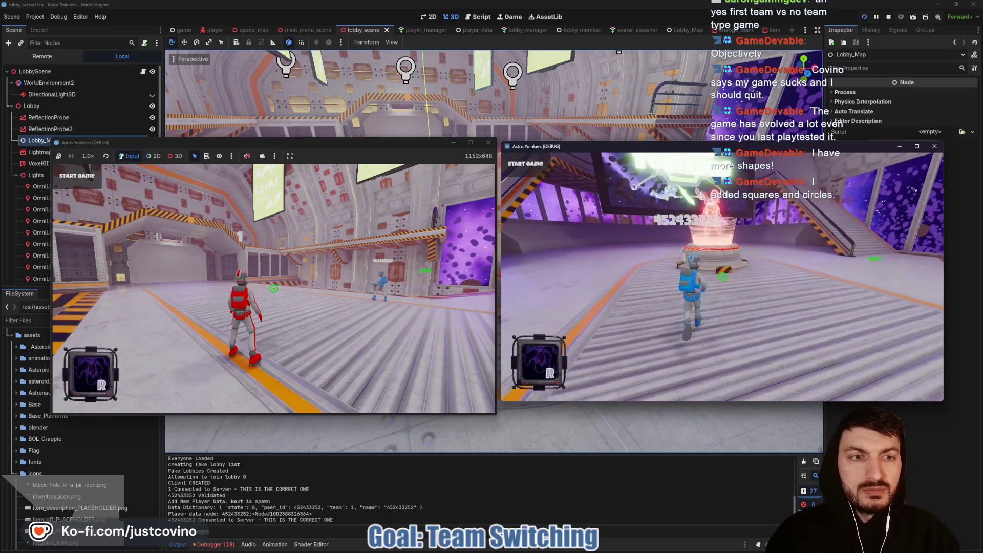
pyautogui.press('e')
pyautogui.press('w')
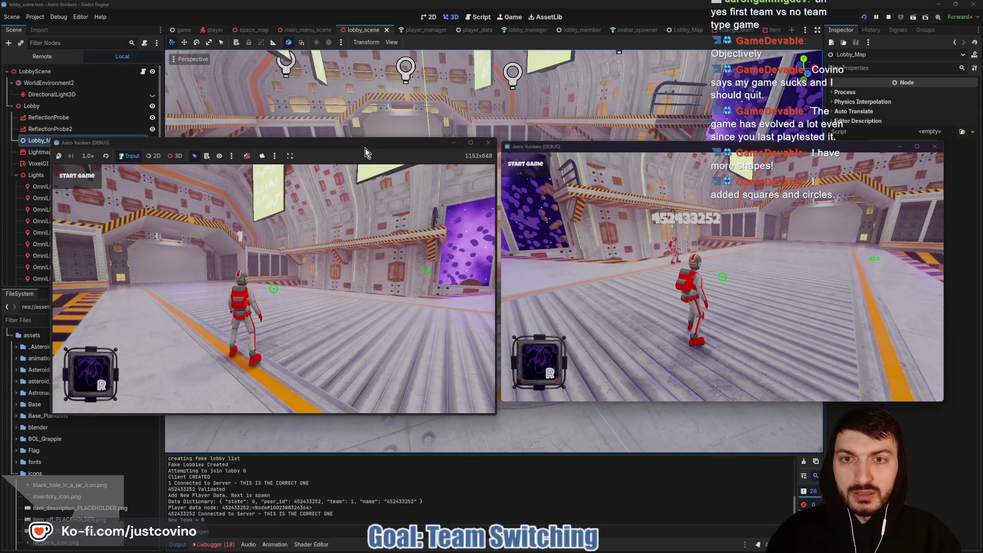
pyautogui.click(274, 241)
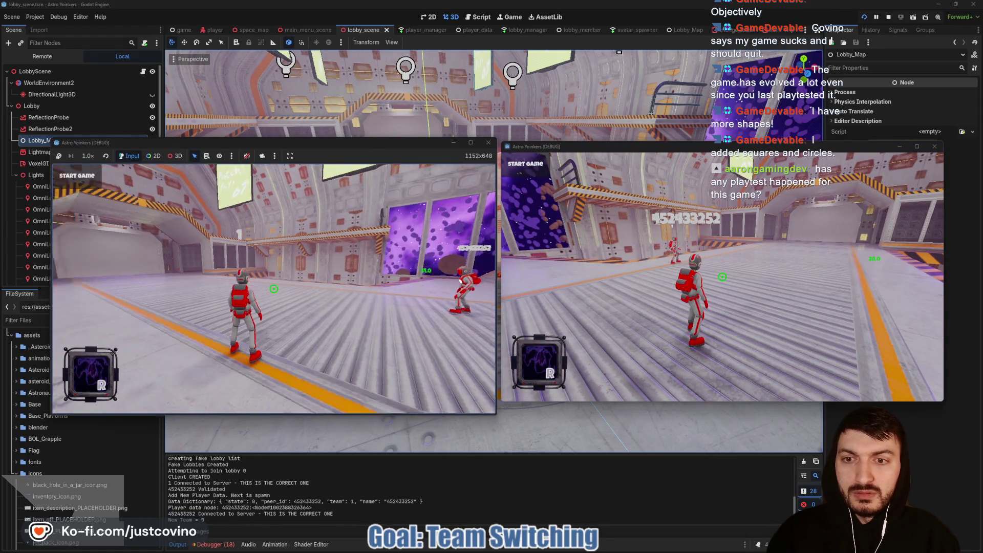
pyautogui.press('Escape')
pyautogui.click(71, 180)
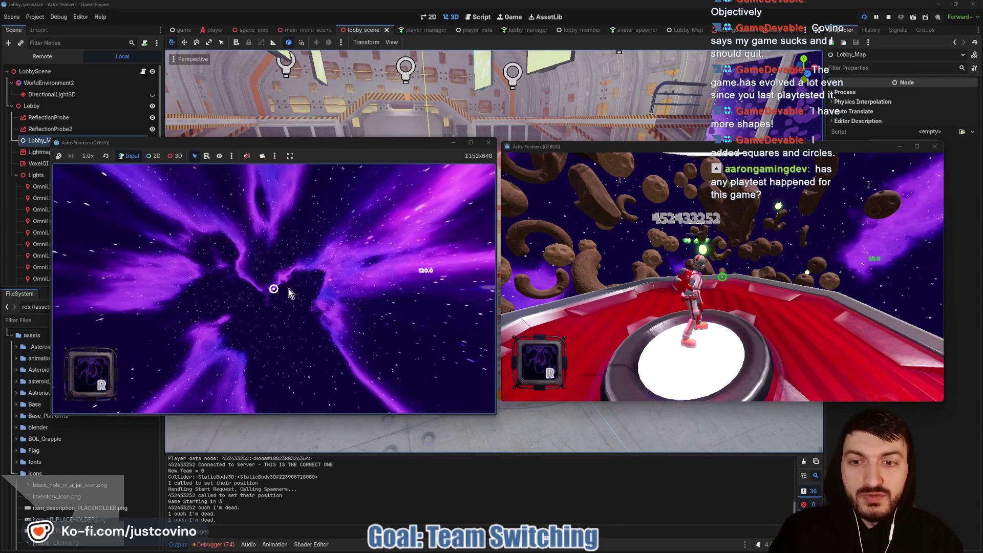
# - Run the first player off the white pad, leap from the red platform, and grapple toward the asteroids
pyautogui.click(682, 213)
pyautogui.press('w')
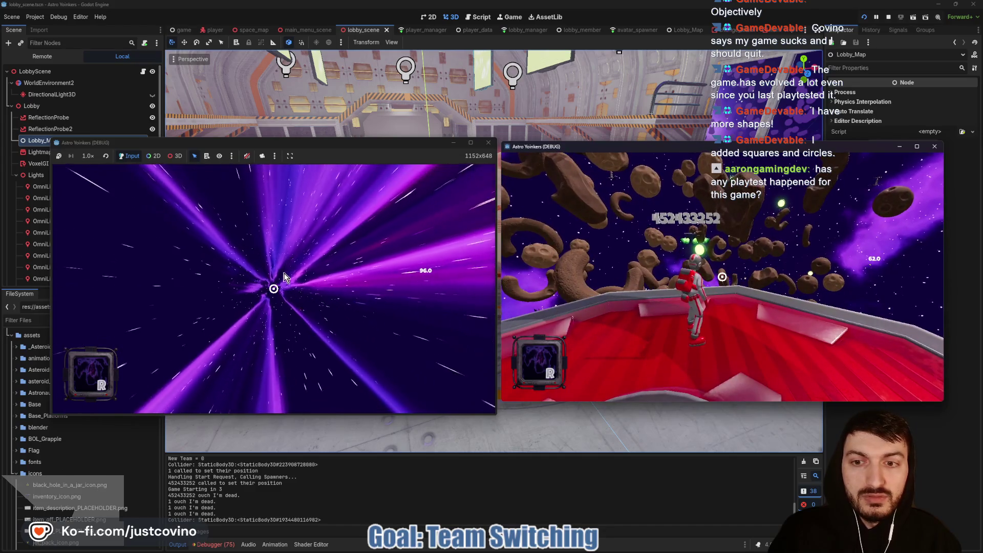
pyautogui.click(299, 292)
pyautogui.press('w')
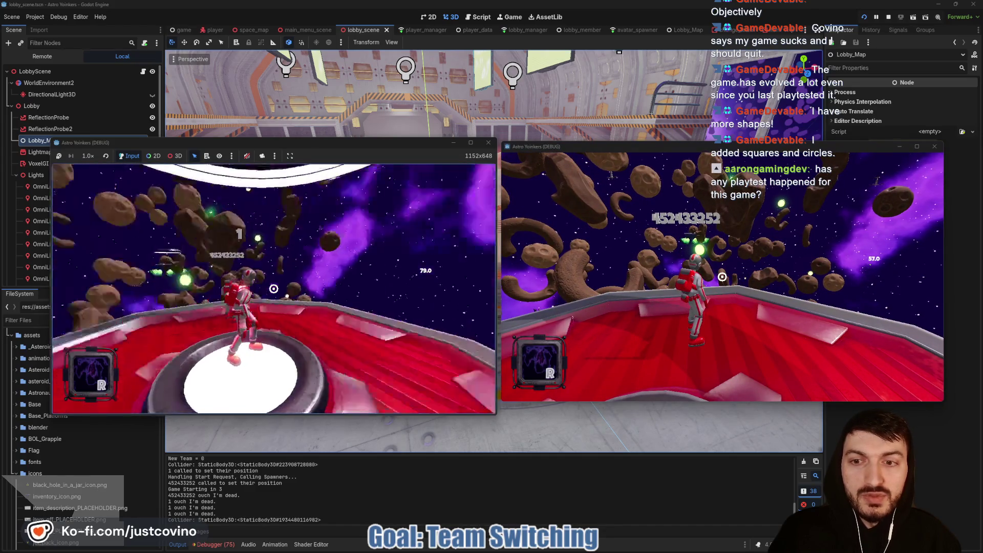
pyautogui.press('w')
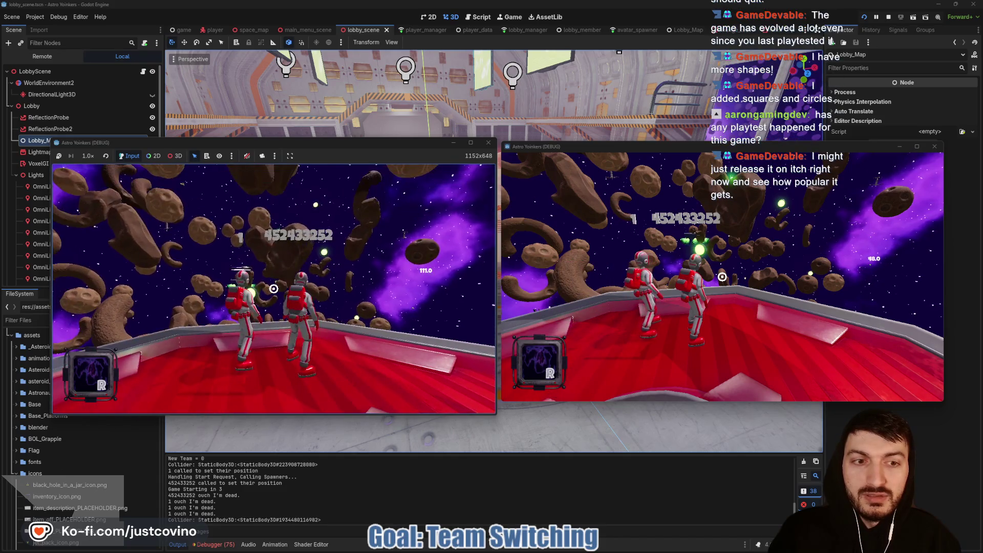
pyautogui.press('space')
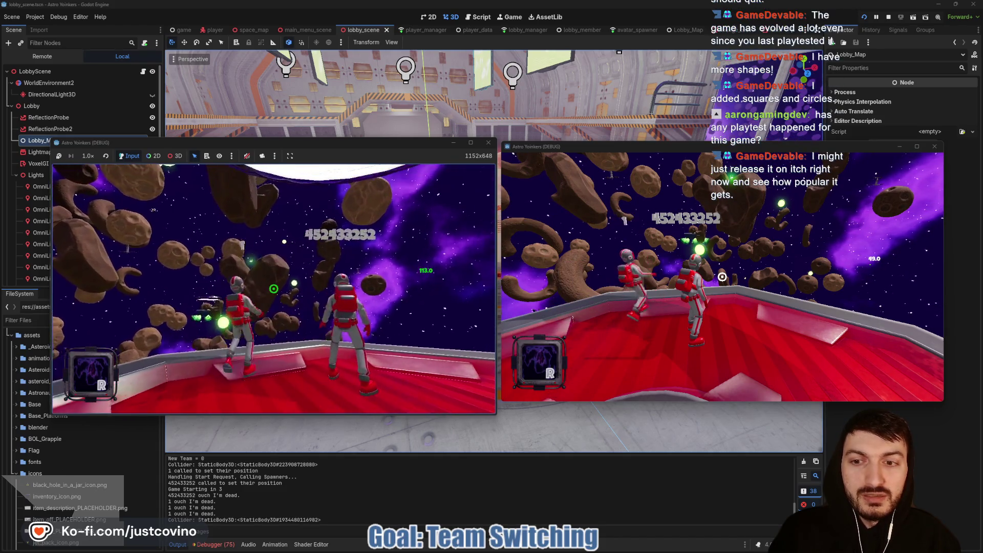
pyautogui.moveTo(274, 289)
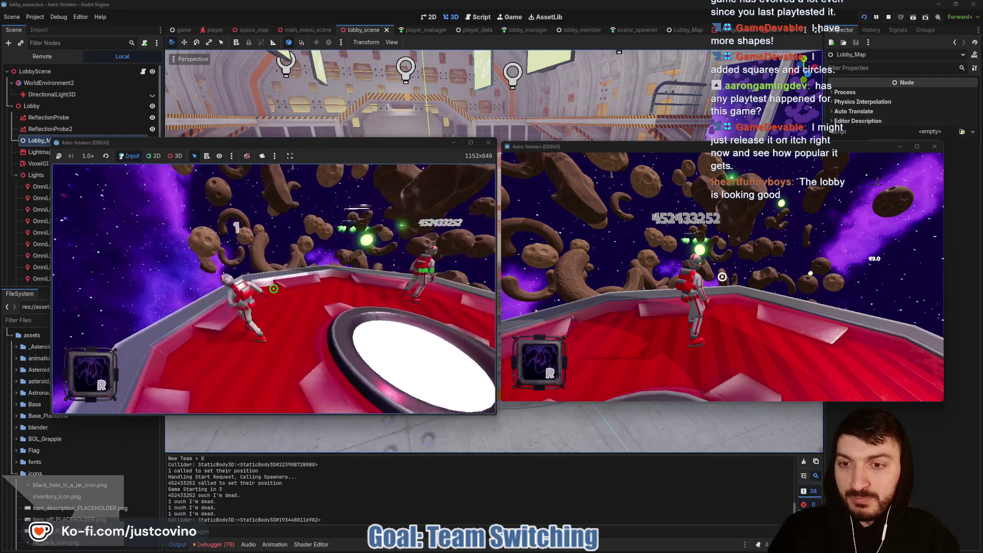
pyautogui.press('w')
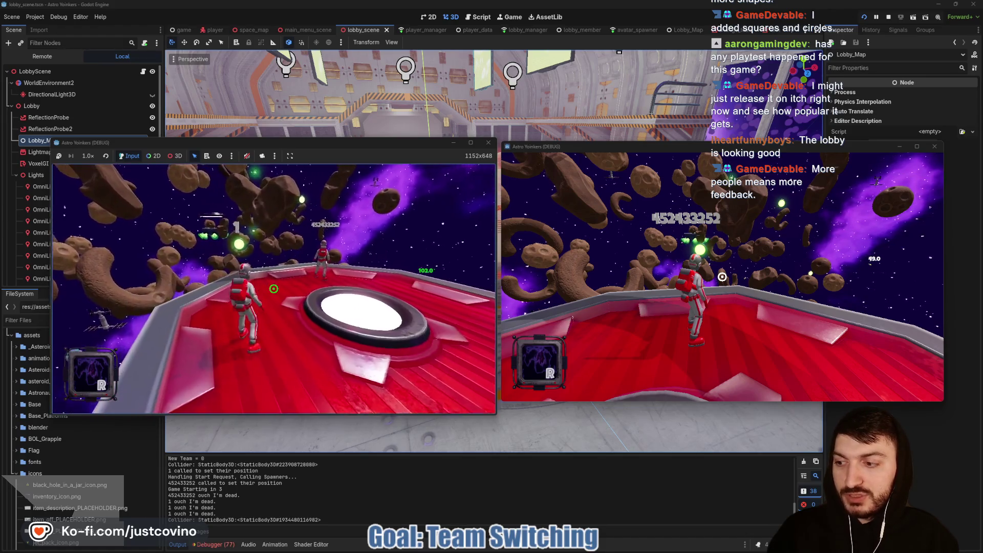
pyautogui.press('w')
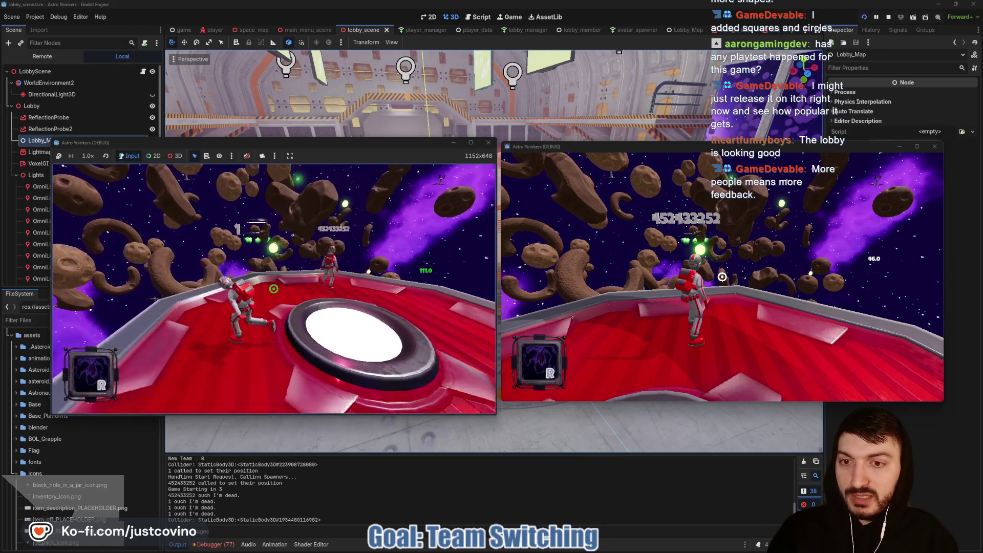
pyautogui.press('space')
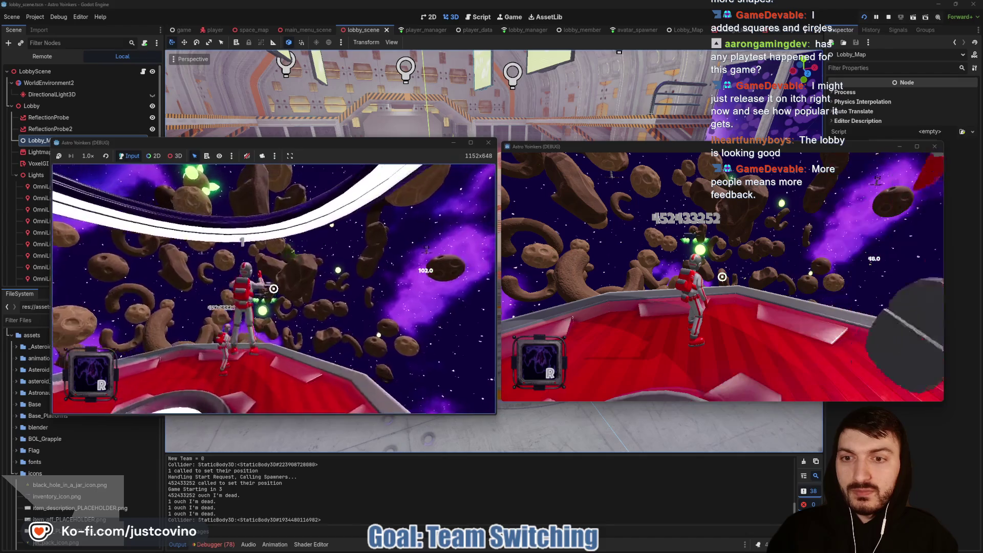
pyautogui.click(274, 289)
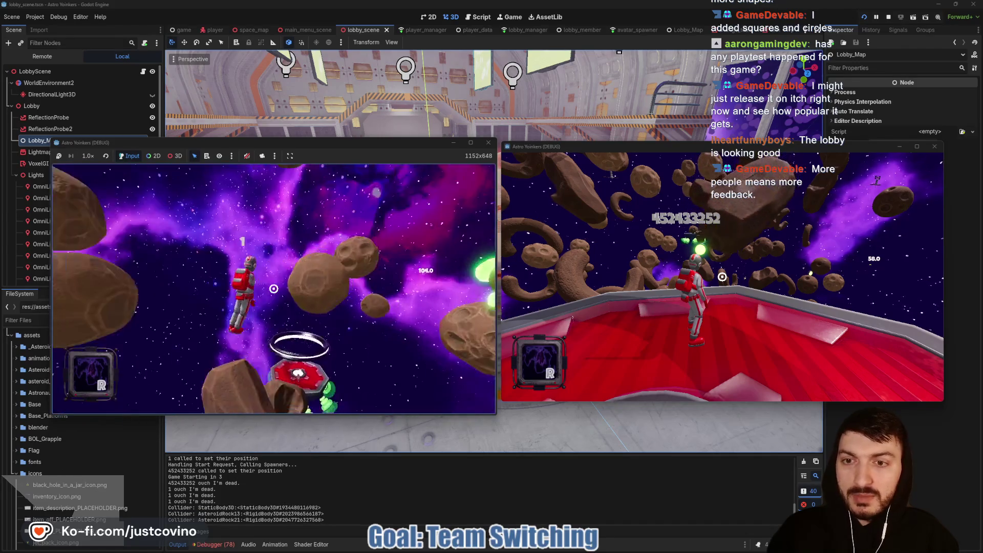
# - Grapple between several asteroids and use the black hole item, then take control of the second instance
pyautogui.click(274, 289)
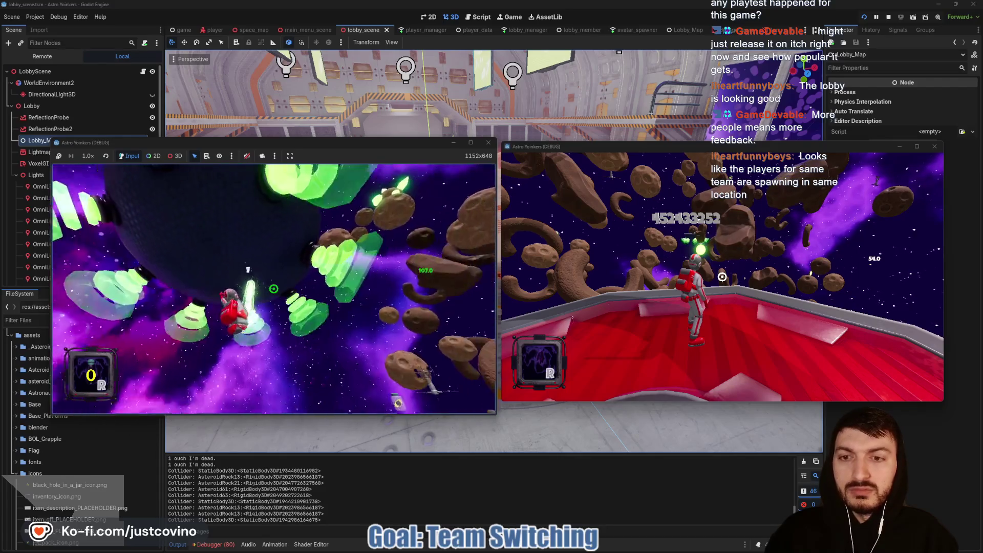
pyautogui.click(273, 289)
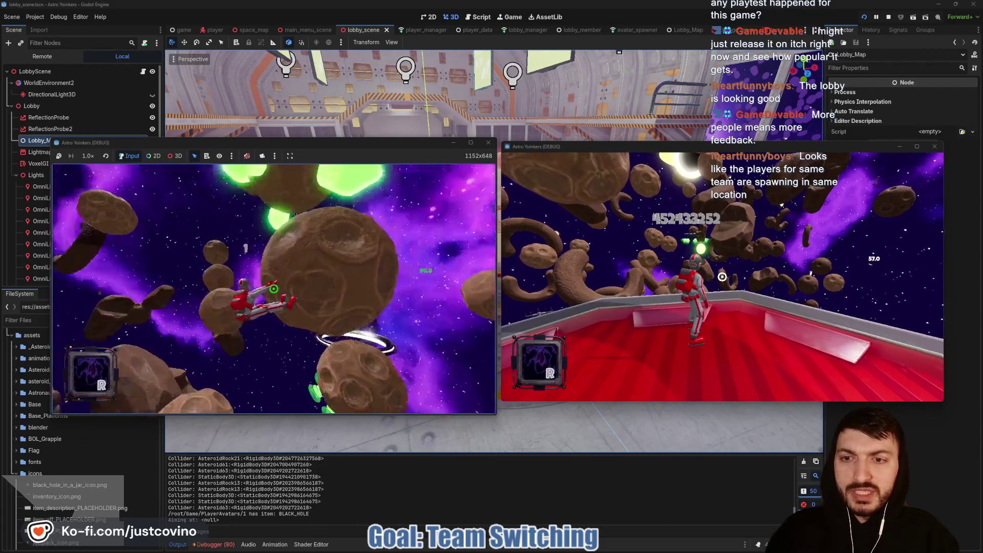
pyautogui.press('space')
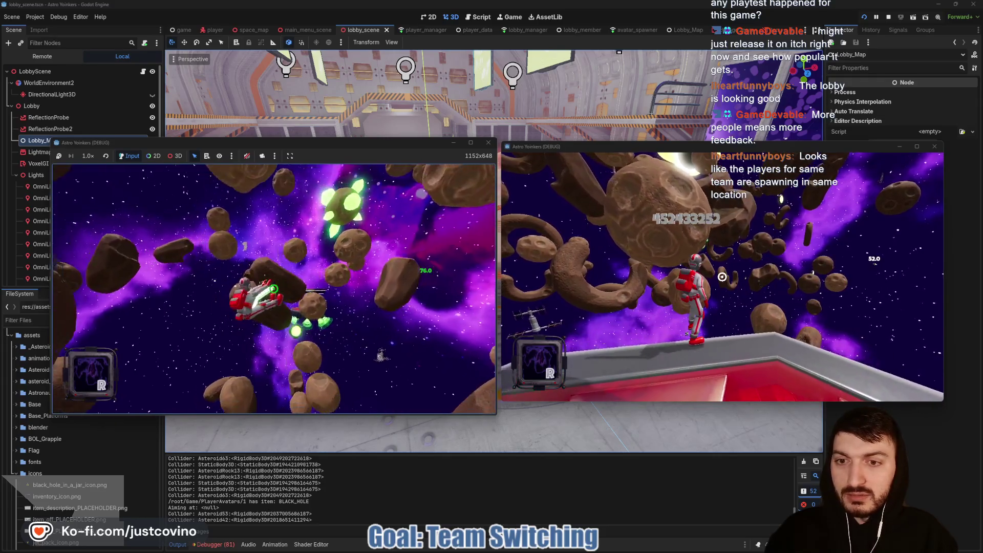
pyautogui.click(273, 288)
pyautogui.press('r')
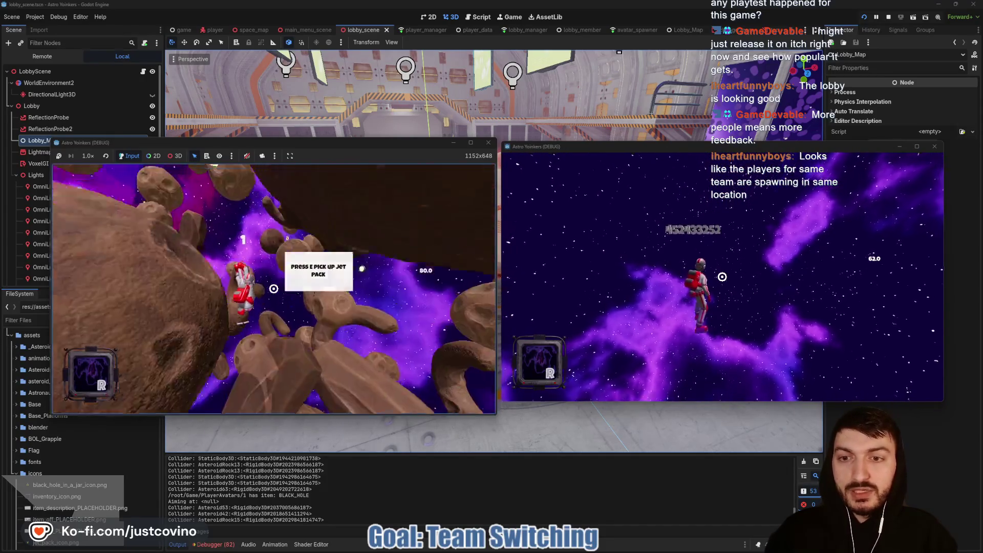
pyautogui.click(273, 288)
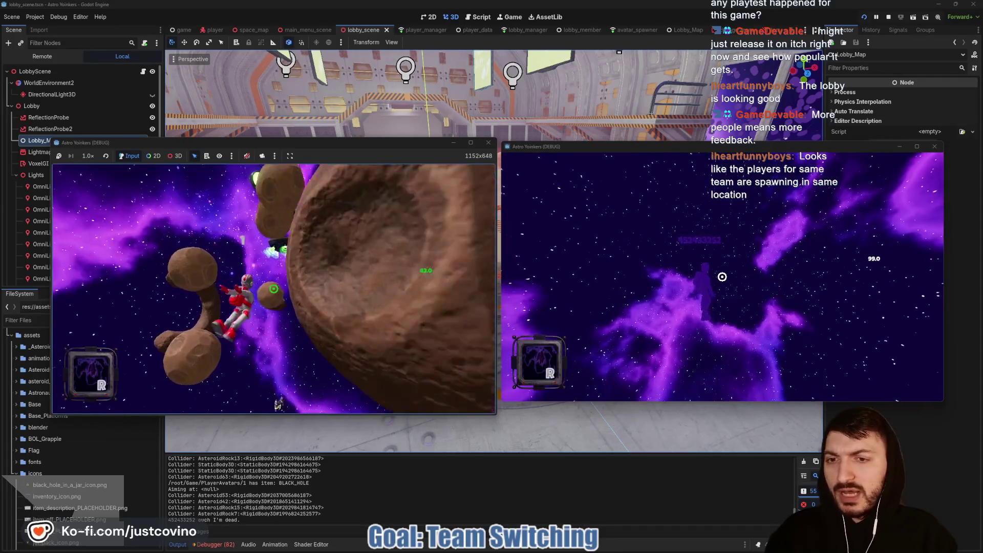
pyautogui.click(273, 288)
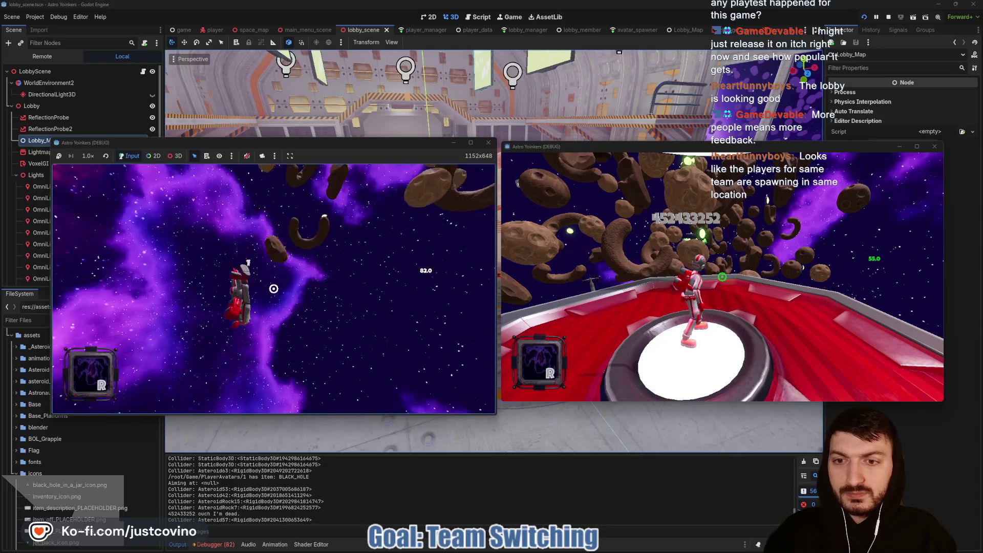
pyautogui.click(655, 216)
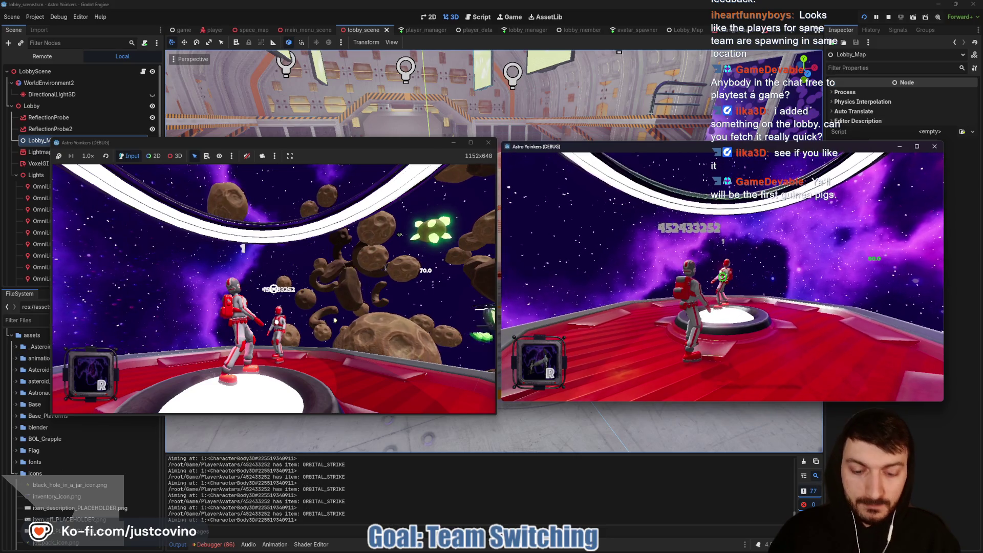
# - Stop both game instances, pull the new commit from origin, and reload the changed Lobby_Map from disk
pyautogui.press('F8')
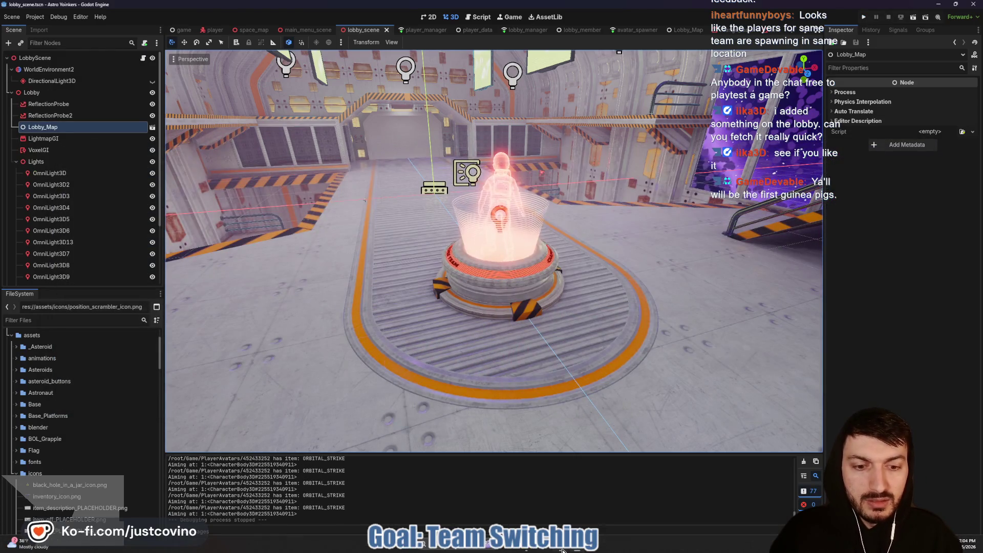
pyautogui.click(560, 544)
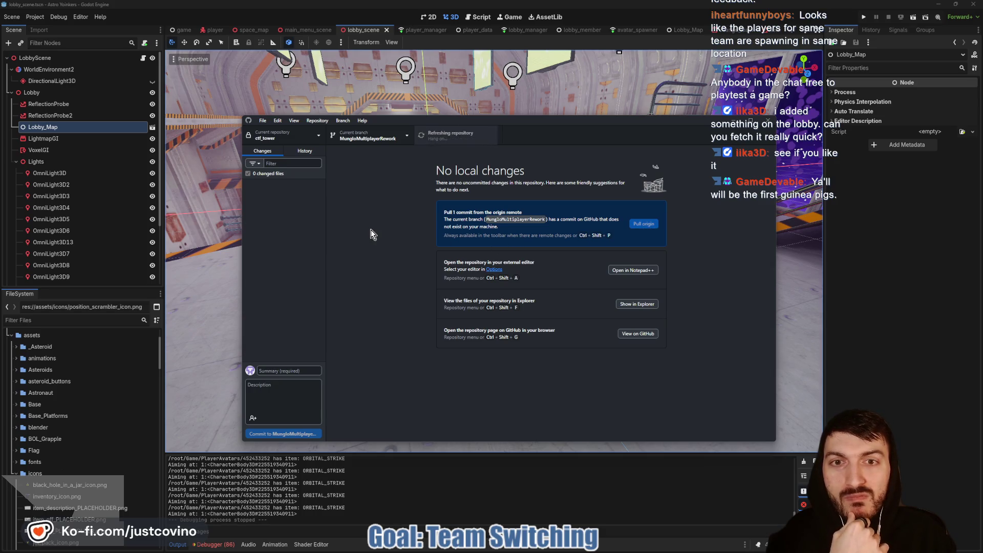
pyautogui.click(893, 279)
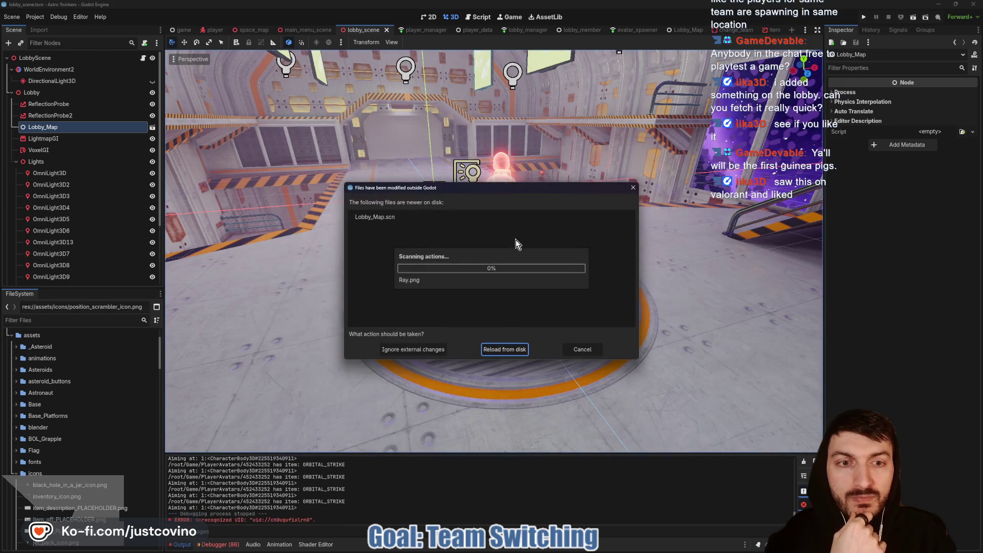
pyautogui.click(508, 348)
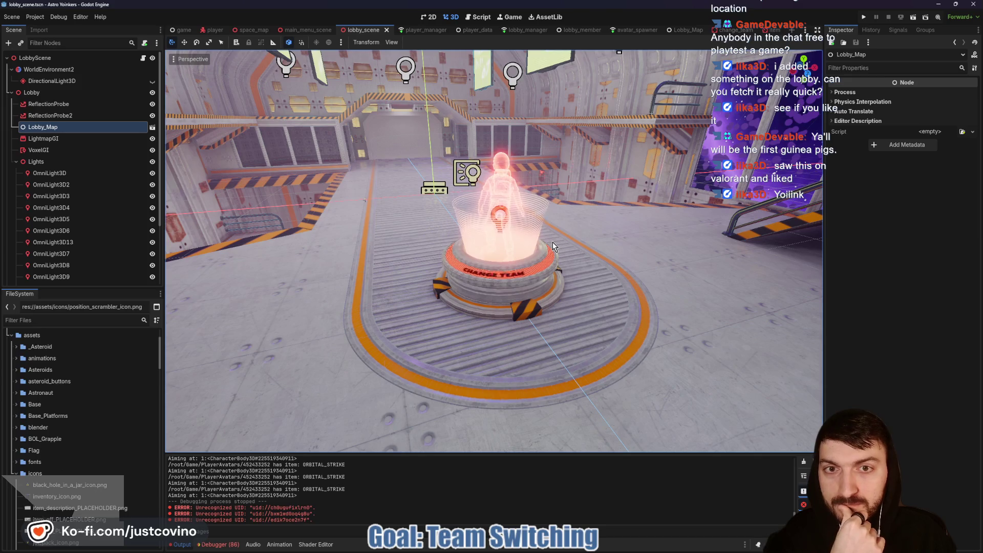
# - Fly the viewport down the corridor and back to view the new Change Team pad
pyautogui.rightClick(617, 325)
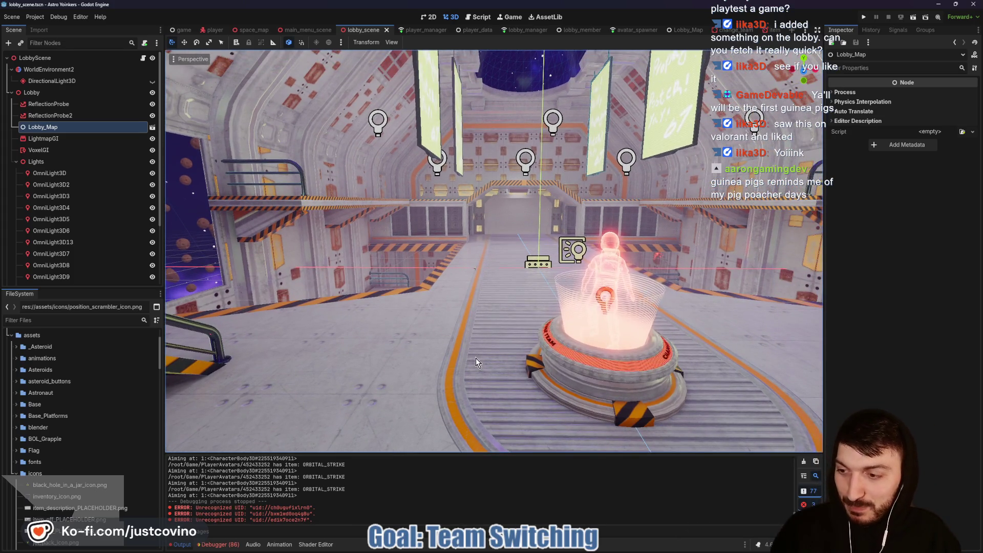
pyautogui.press('w')
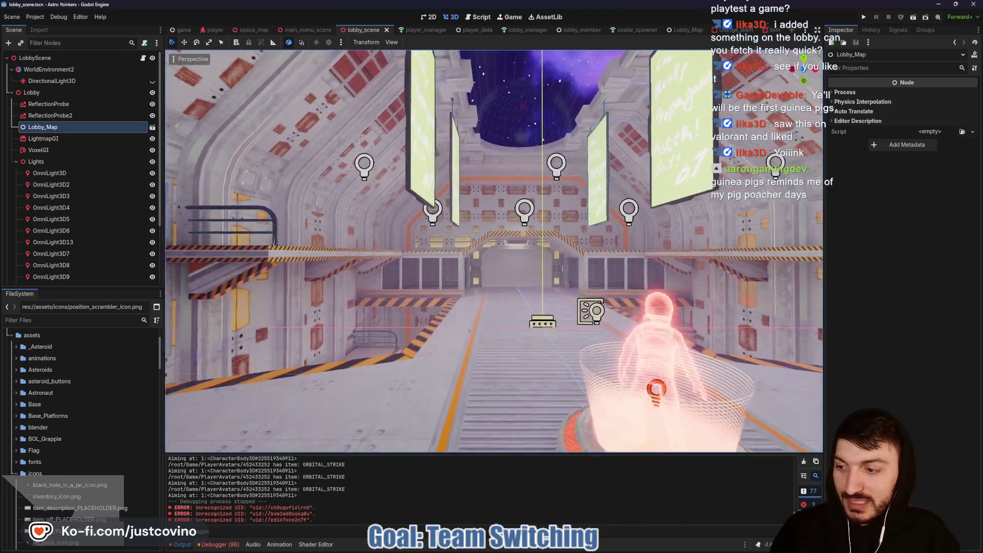
pyautogui.press('w')
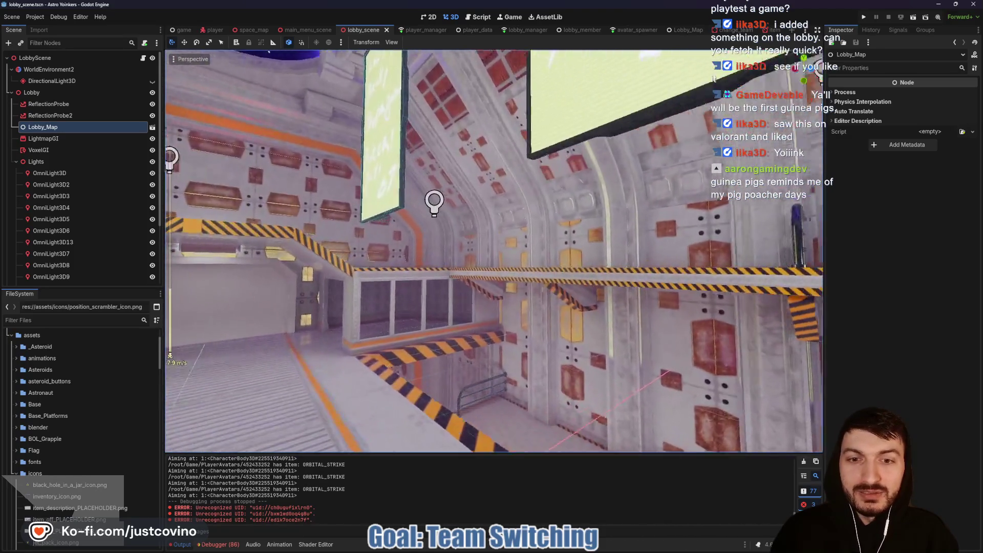
pyautogui.press('w')
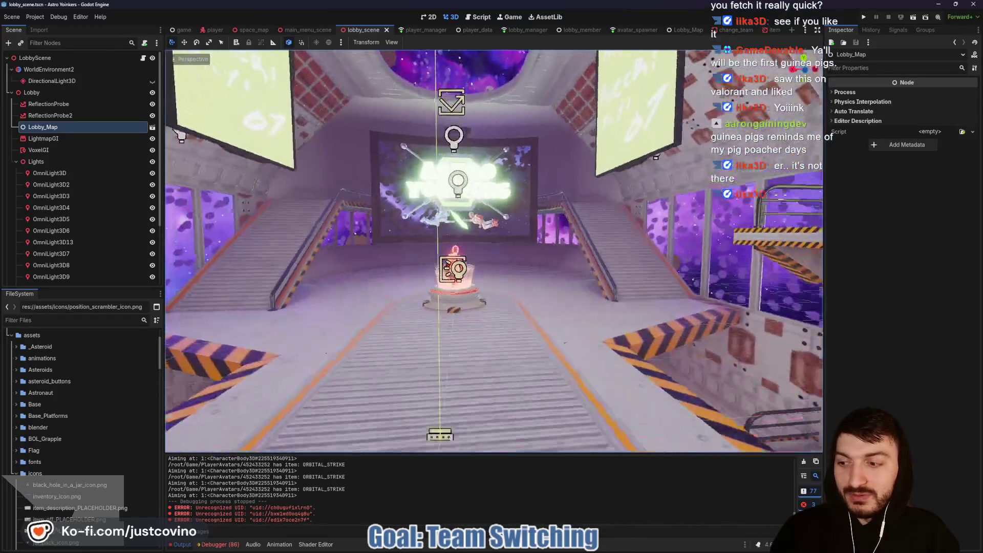
pyautogui.press('w')
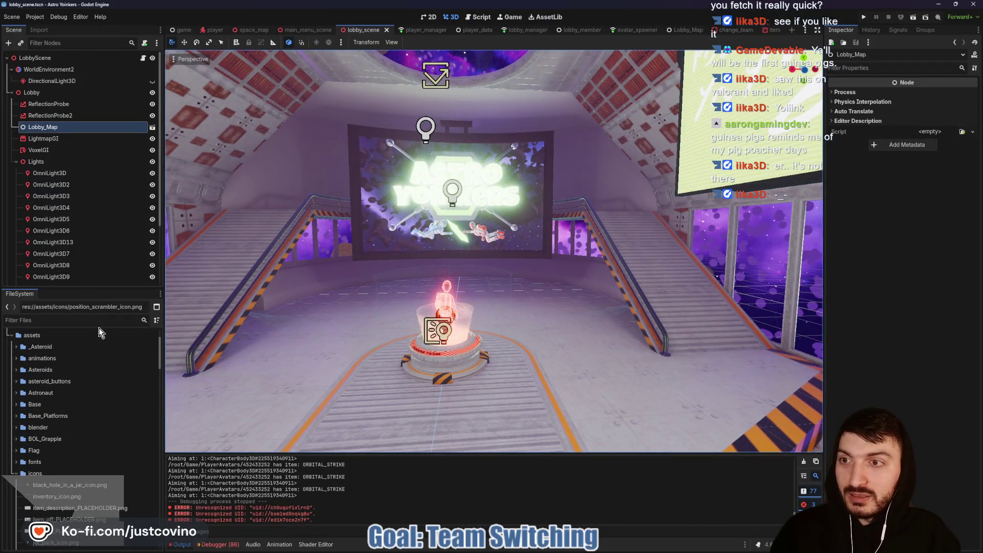
# - Expand IKA3D > Scenes(SCN) in the FileSystem dock
pyautogui.scroll(-5, 60, 411)
pyautogui.click(14, 370)
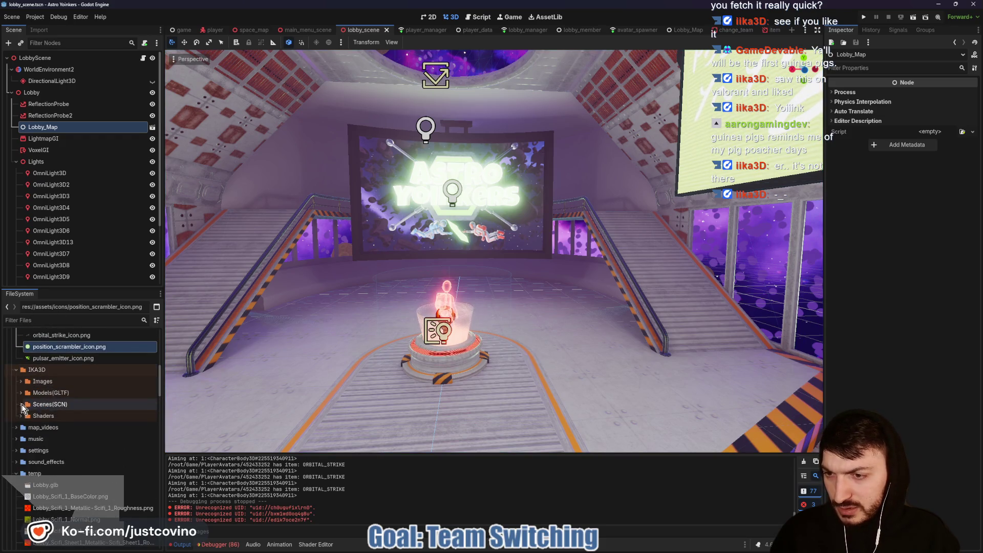
pyautogui.click(21, 404)
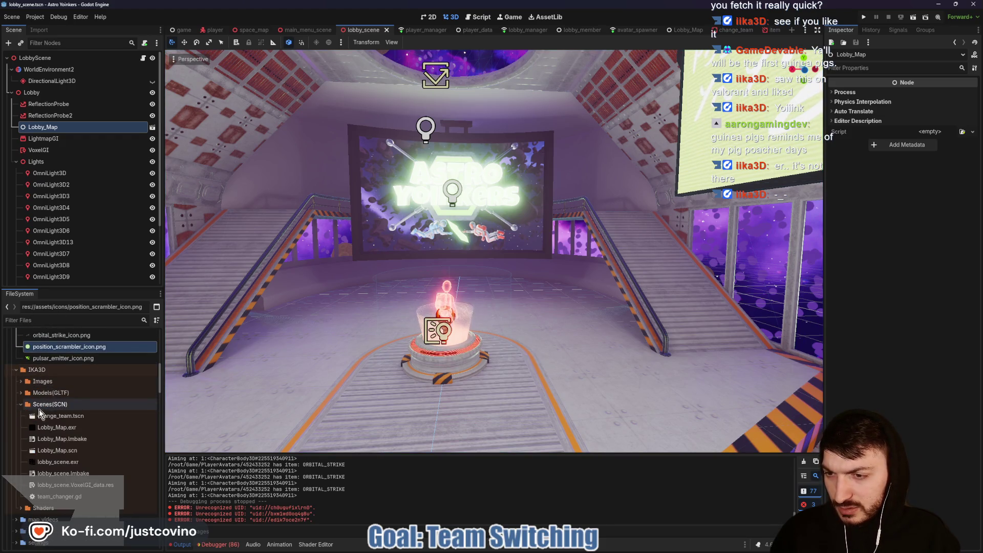
# - Open Lobby_Map.scn and fly around the pedestal and walkway
pyautogui.doubleClick(79, 451)
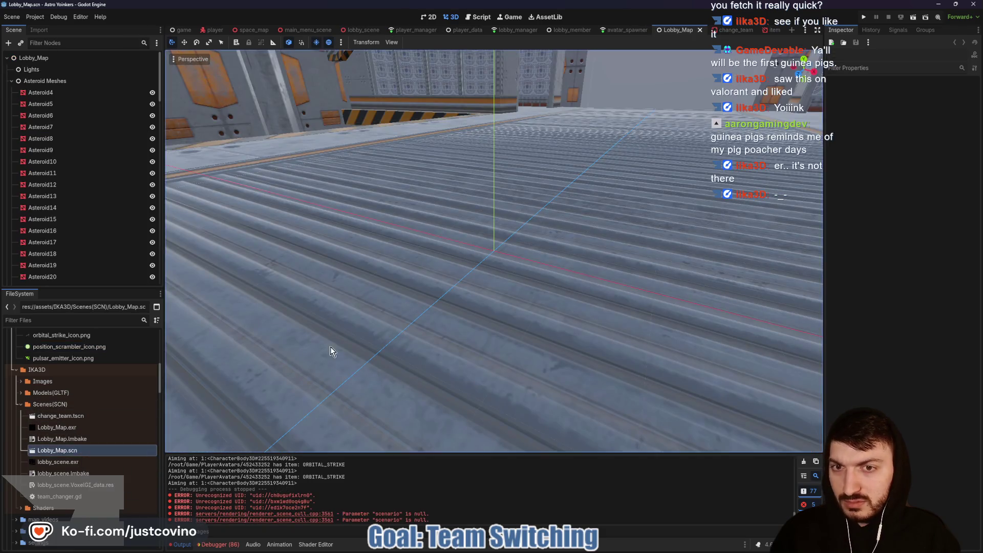
pyautogui.scroll(-10, 290, 364)
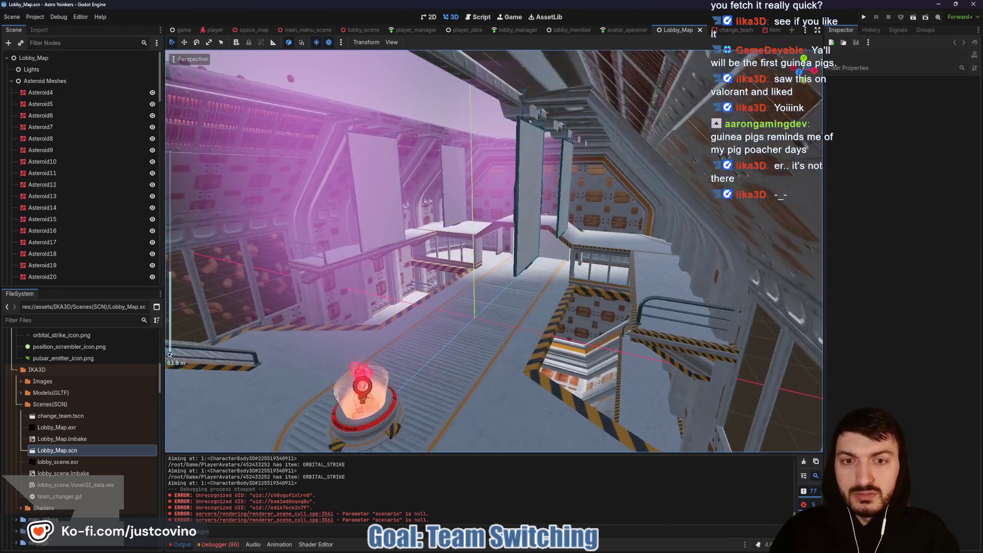
pyautogui.scroll(5, 494, 251)
pyautogui.press('w')
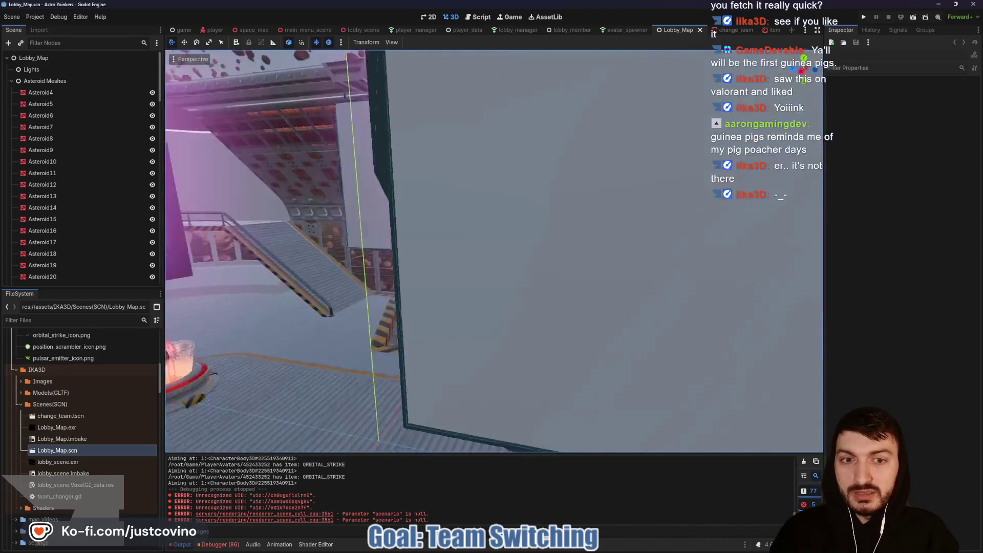
pyautogui.press('s')
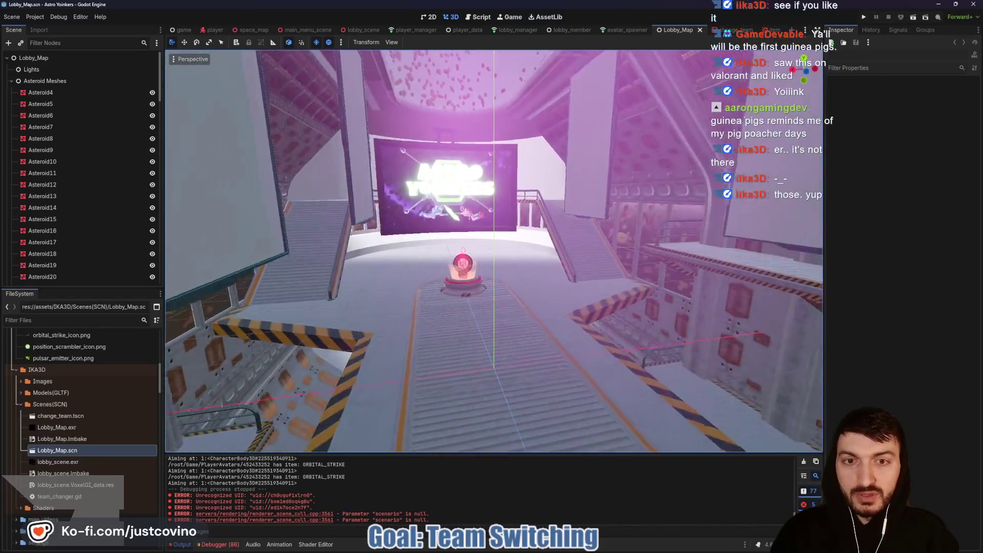
pyautogui.press('w')
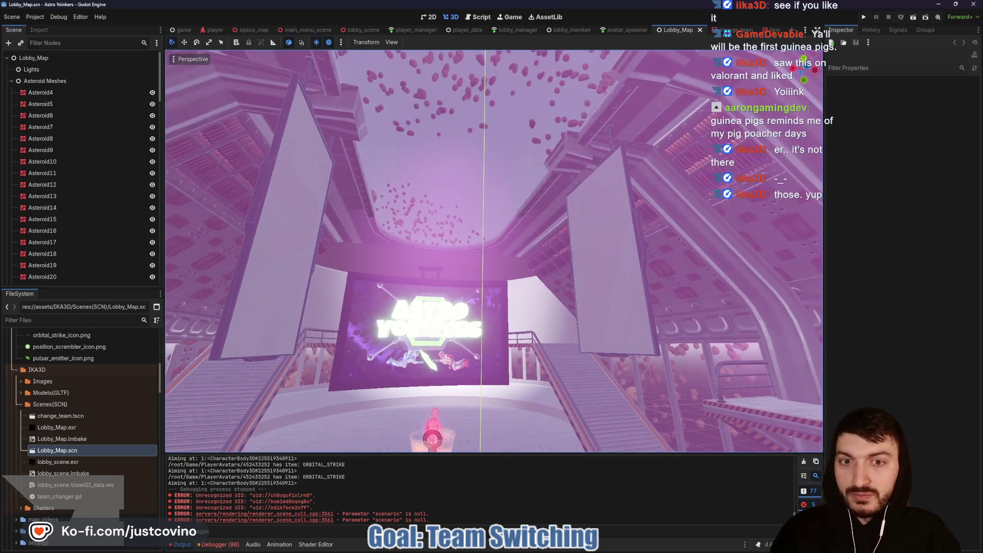
pyautogui.press('s')
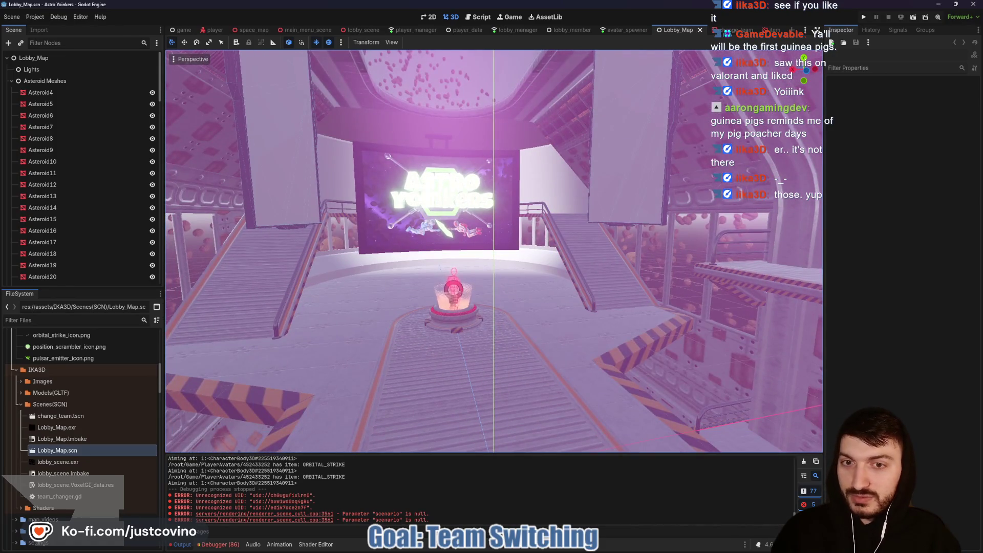
# - Fly past the Astro Yoinkers screen into the corridor, then switch to lobby_scene
pyautogui.press('w')
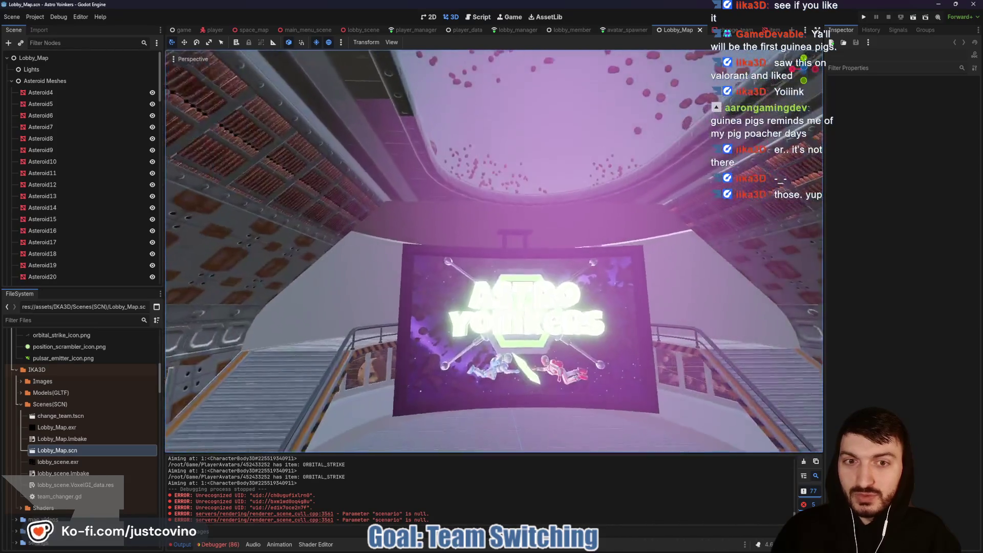
pyautogui.press('w')
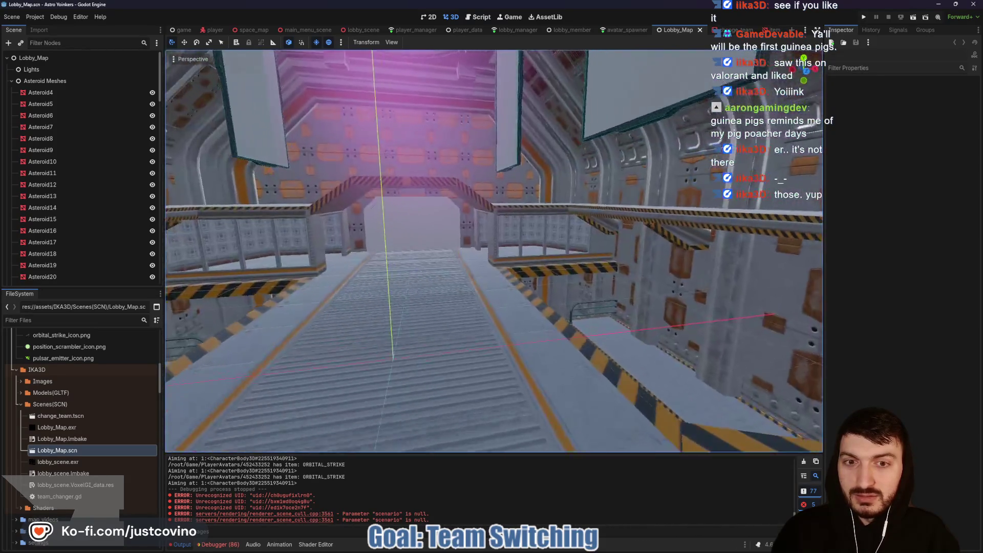
pyautogui.press('w')
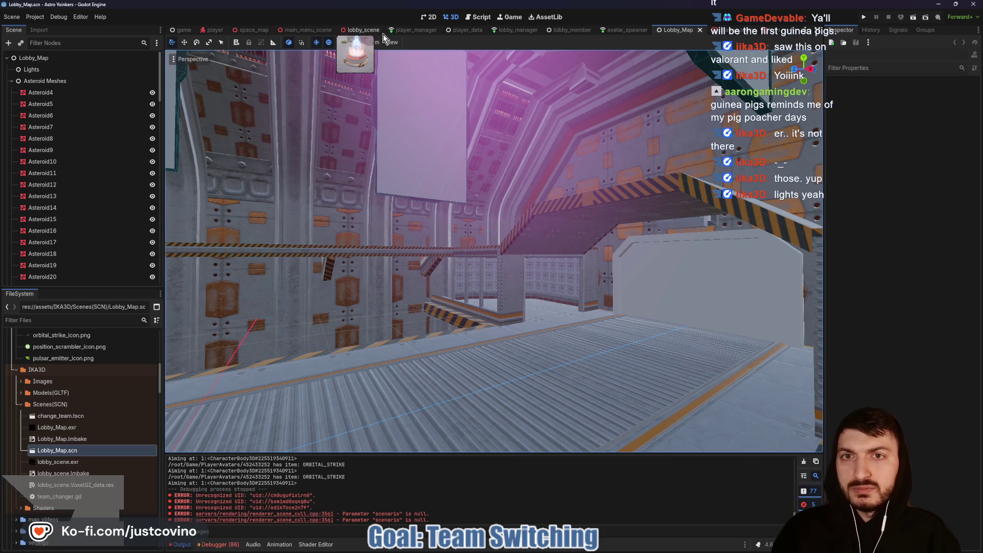
pyautogui.click(361, 30)
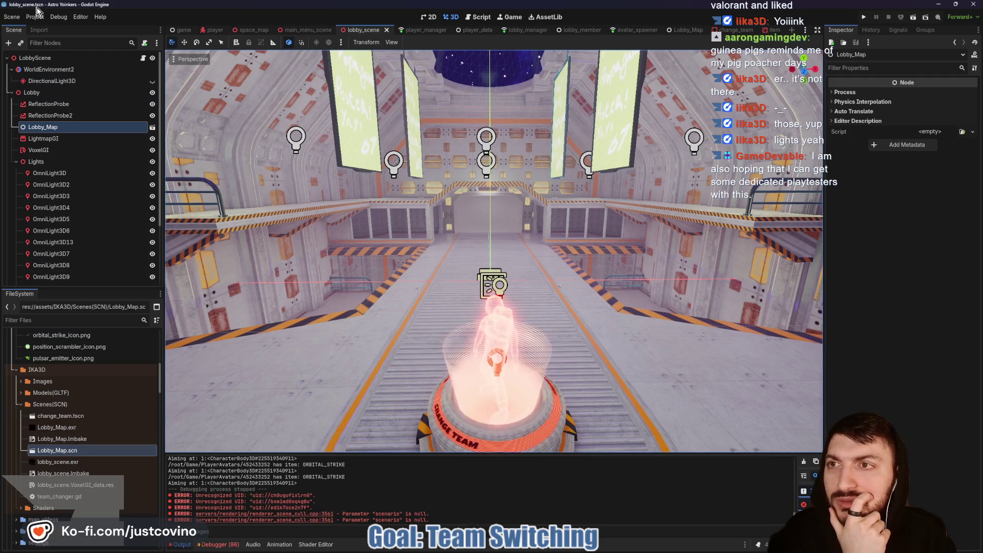
pyautogui.click(38, 23)
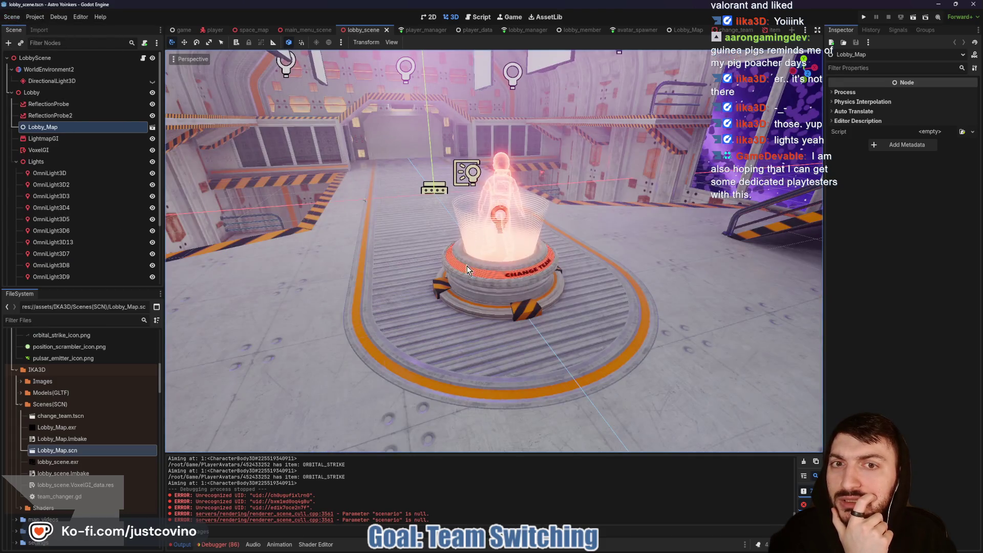
# - Compare the views of lobby_scene and Lobby_Map, turning toward the Astro Yoinkers banner
pyautogui.moveTo(467, 271)
pyautogui.mouseDown()
pyautogui.moveTo(467, 240)
pyautogui.moveTo(476, 246)
pyautogui.moveTo(471, 276)
pyautogui.moveTo(424, 298)
pyautogui.mouseUp()
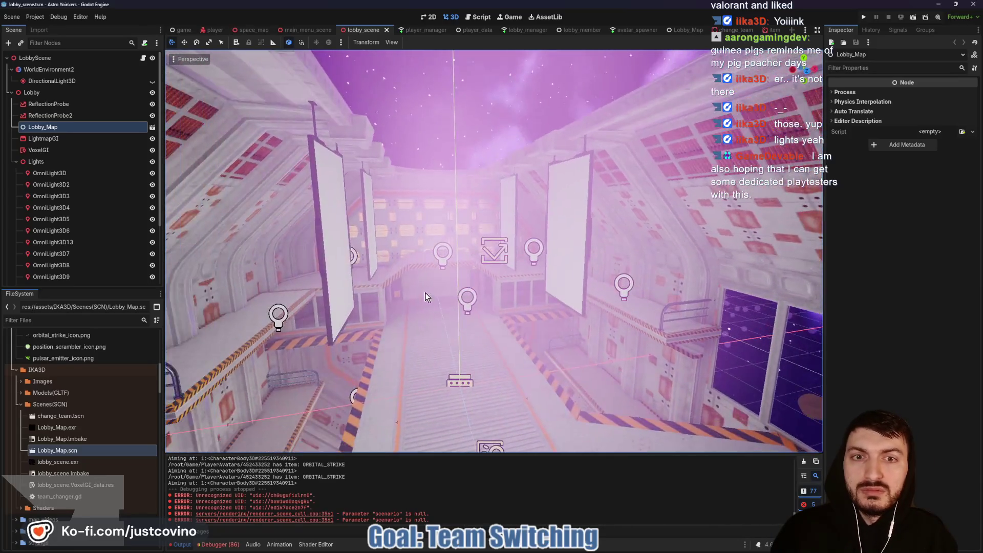
pyautogui.click(690, 32)
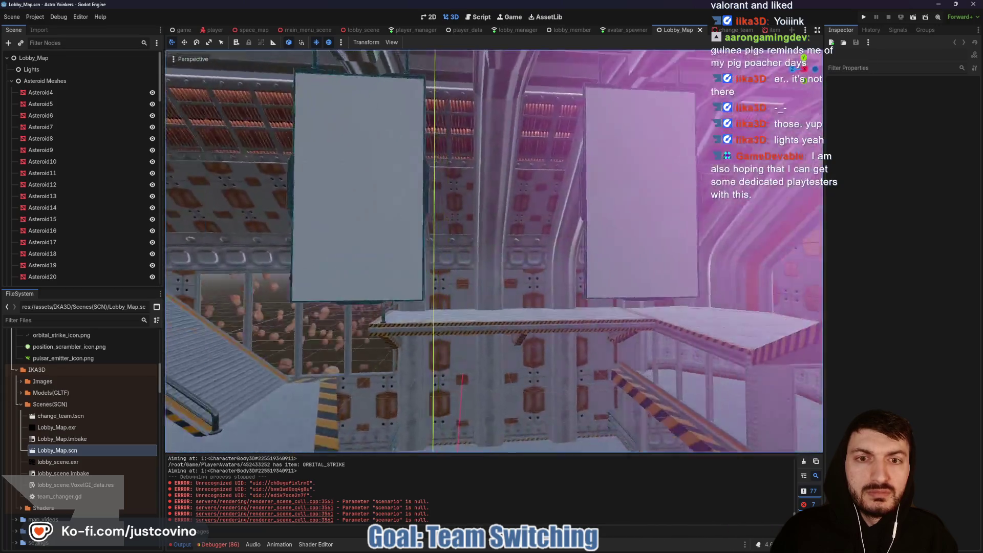
pyautogui.moveTo(493, 251); pyautogui.dragTo(446, 241)
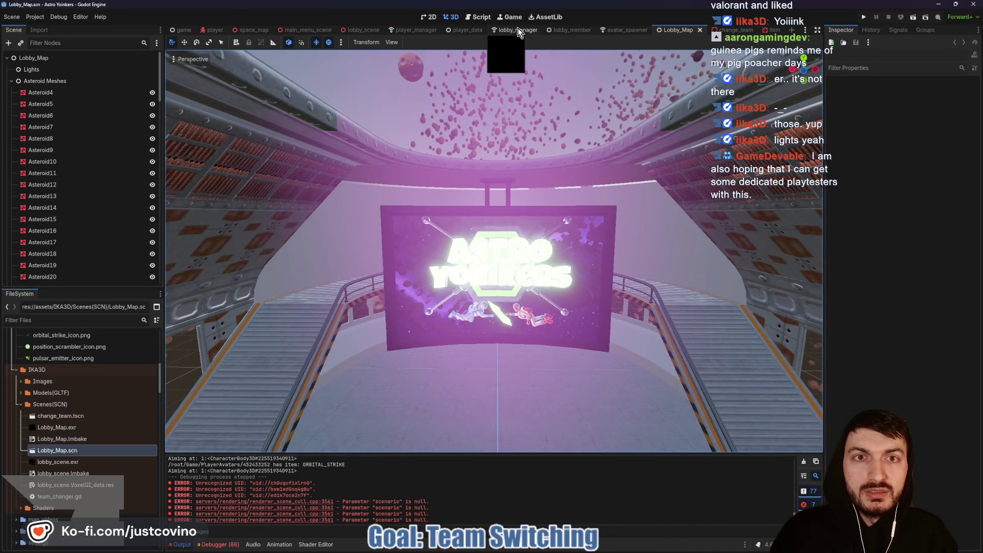
pyautogui.click(362, 30)
pyautogui.moveTo(560, 225)
pyautogui.mouseDown()
pyautogui.moveTo(527, 225)
pyautogui.moveTo(562, 226)
pyautogui.mouseUp()
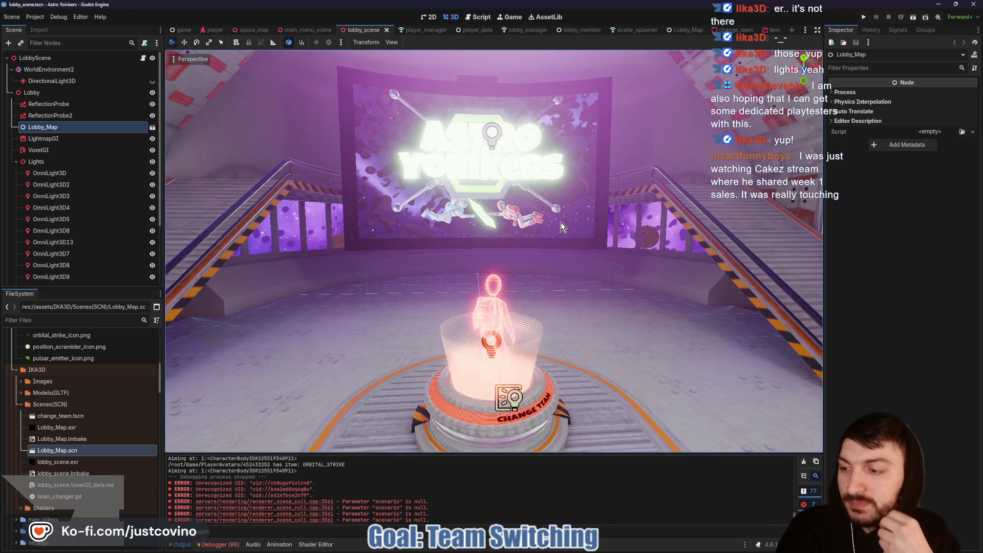
pyautogui.moveTo(544, 200)
pyautogui.mouseDown()
pyautogui.moveTo(502, 235)
pyautogui.moveTo(630, 284)
pyautogui.mouseUp()
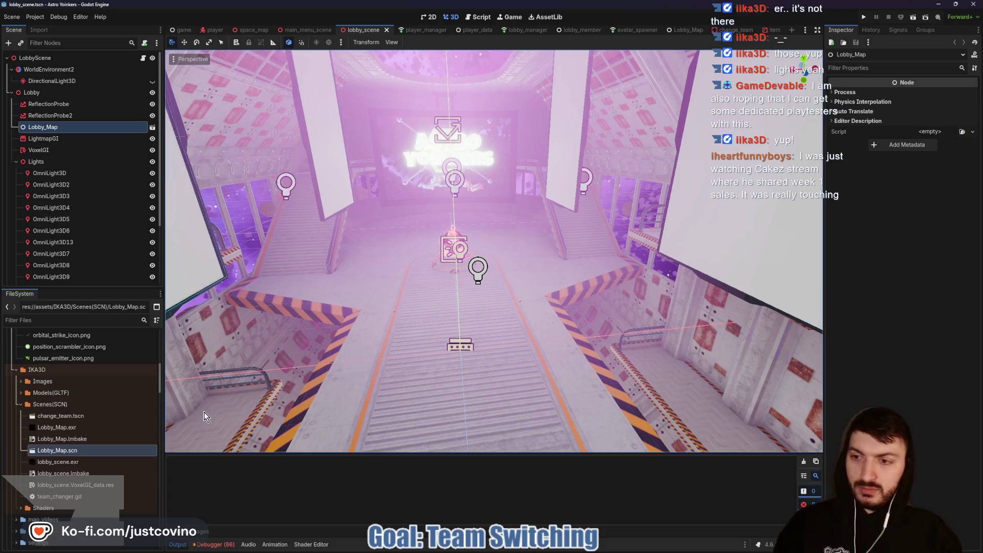
# - Collapse the IKA3D folder, look over the purple-window wall and stairs, and run the game
pyautogui.click(15, 370)
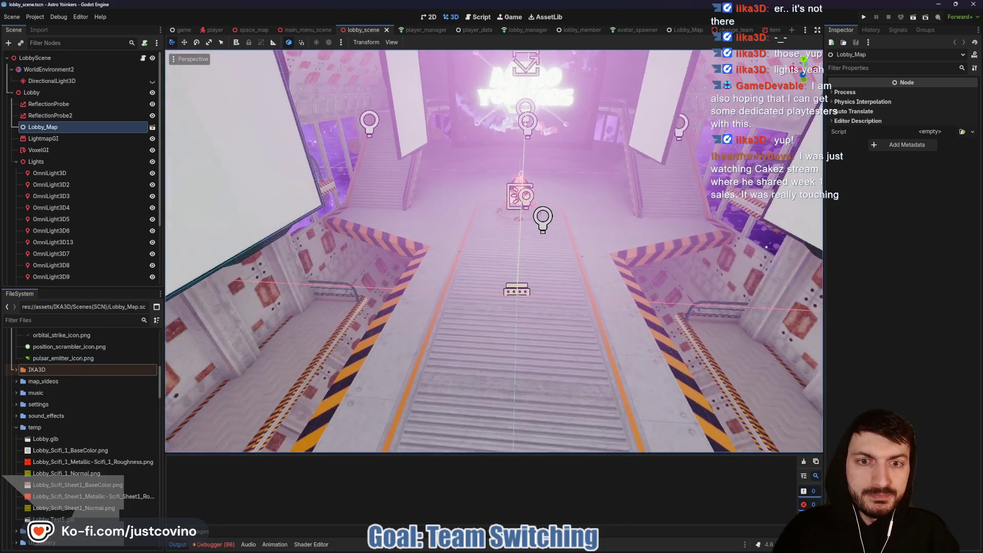
pyautogui.moveTo(494, 251)
pyautogui.mouseDown()
pyautogui.moveTo(497, 236)
pyautogui.moveTo(472, 215)
pyautogui.moveTo(439, 344)
pyautogui.mouseUp()
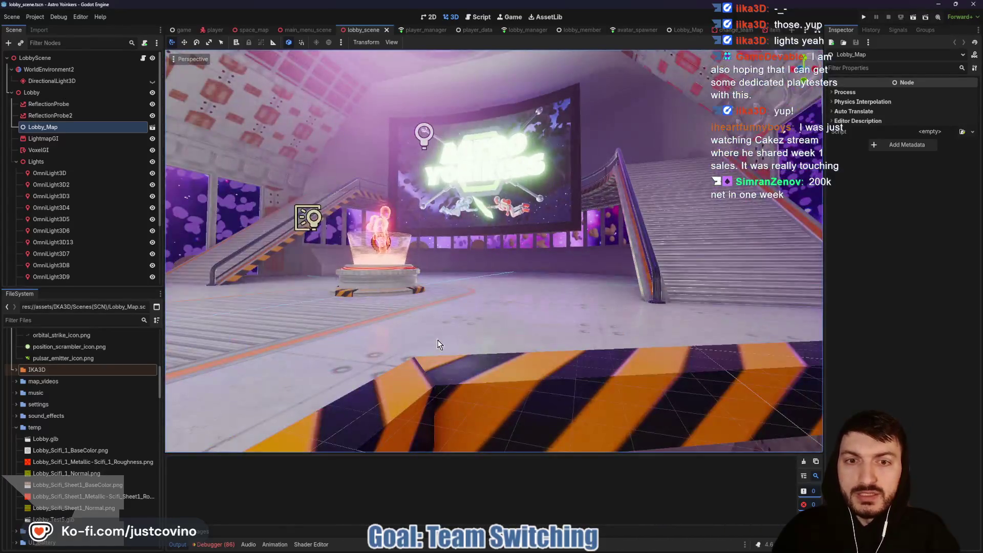
pyautogui.moveTo(571, 294)
pyautogui.mouseDown()
pyautogui.moveTo(553, 307)
pyautogui.moveTo(532, 287)
pyautogui.moveTo(502, 307)
pyautogui.moveTo(599, 257)
pyautogui.moveTo(635, 266)
pyautogui.moveTo(666, 245)
pyautogui.mouseUp()
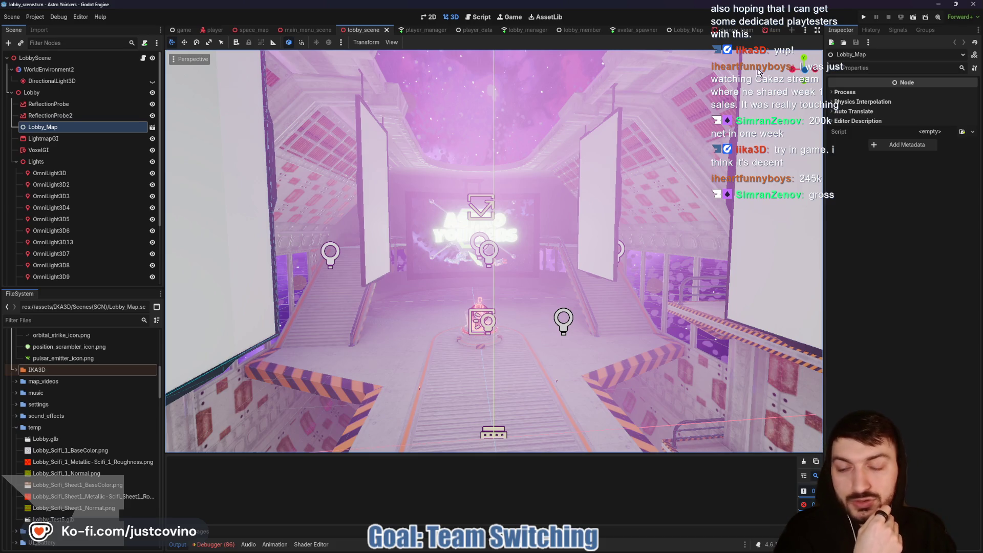
pyautogui.click(870, 16)
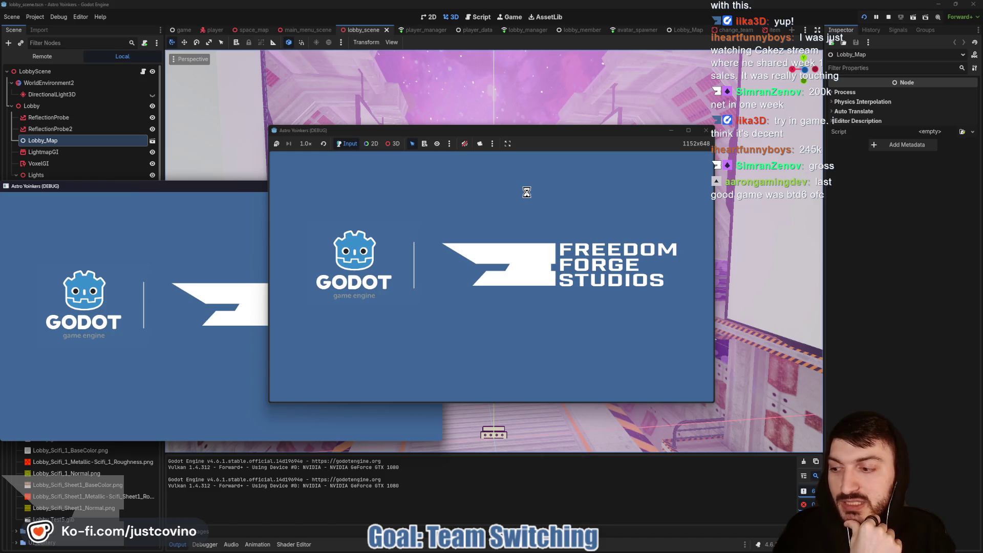
# - Arrange the two game windows side by side and host a private lobby in the left one
pyautogui.moveTo(231, 186)
pyautogui.mouseDown()
pyautogui.moveTo(622, 187)
pyautogui.moveTo(798, 156)
pyautogui.mouseUp()
pyautogui.moveTo(486, 131)
pyautogui.mouseDown()
pyautogui.moveTo(288, 150)
pyautogui.moveTo(306, 150)
pyautogui.mouseUp()
pyautogui.moveTo(665, 152); pyautogui.dragTo(648, 148)
pyautogui.click(205, 256)
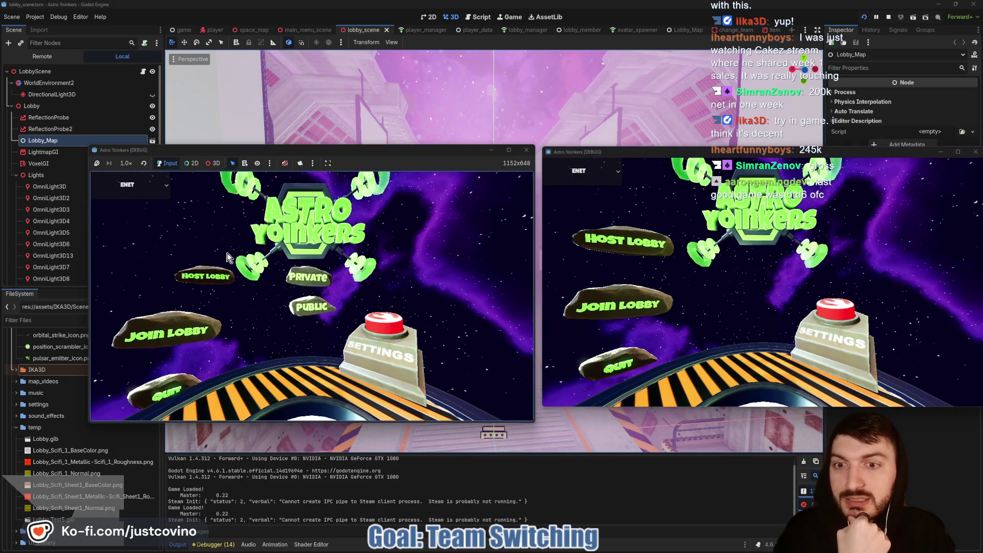
pyautogui.click(333, 252)
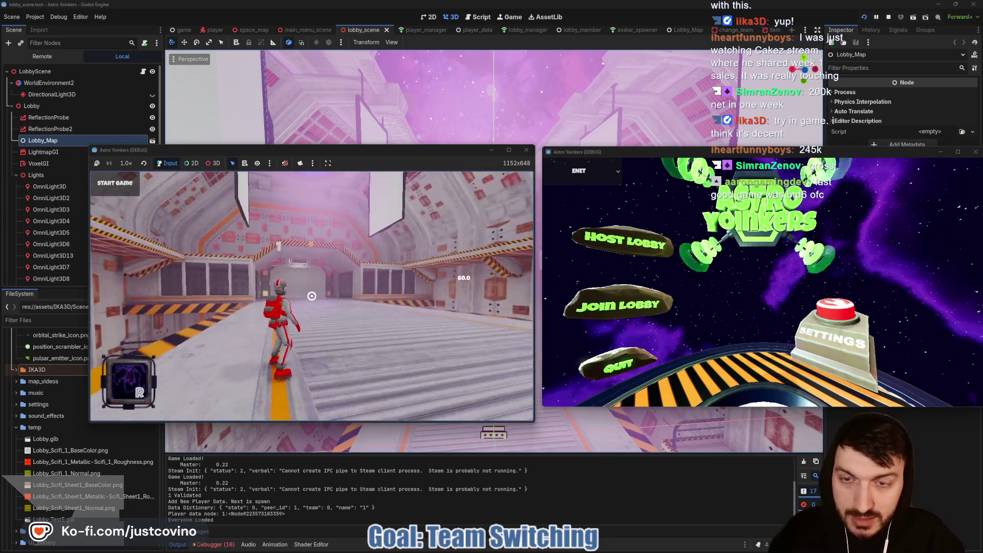
# - Run the host's character into the domed room, then join the lobby from the right instance
pyautogui.press('w')
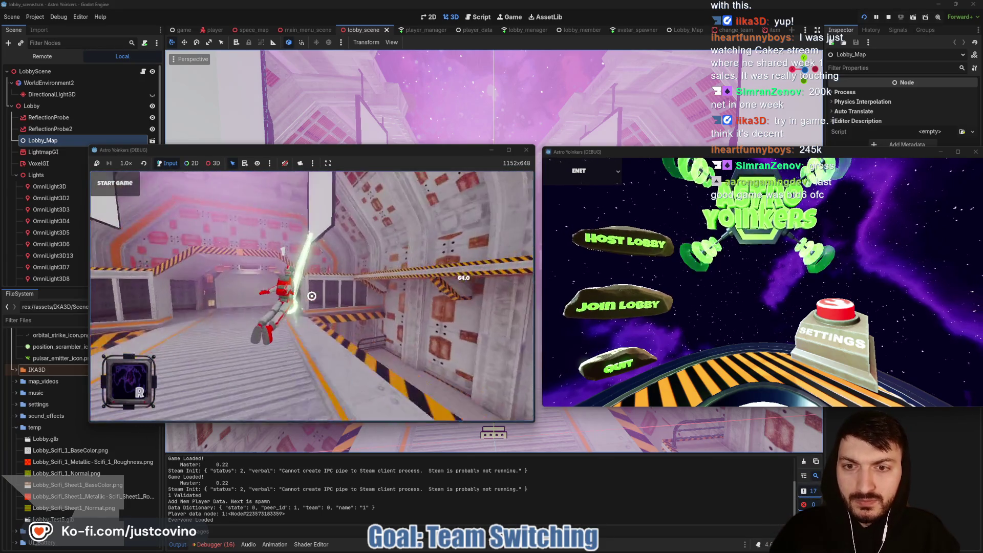
pyautogui.press('w')
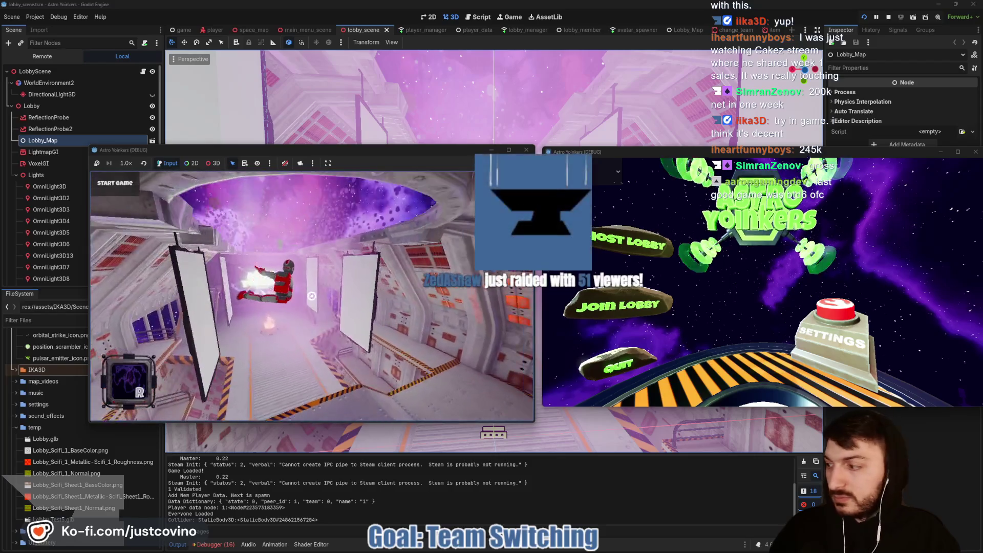
pyautogui.press('w')
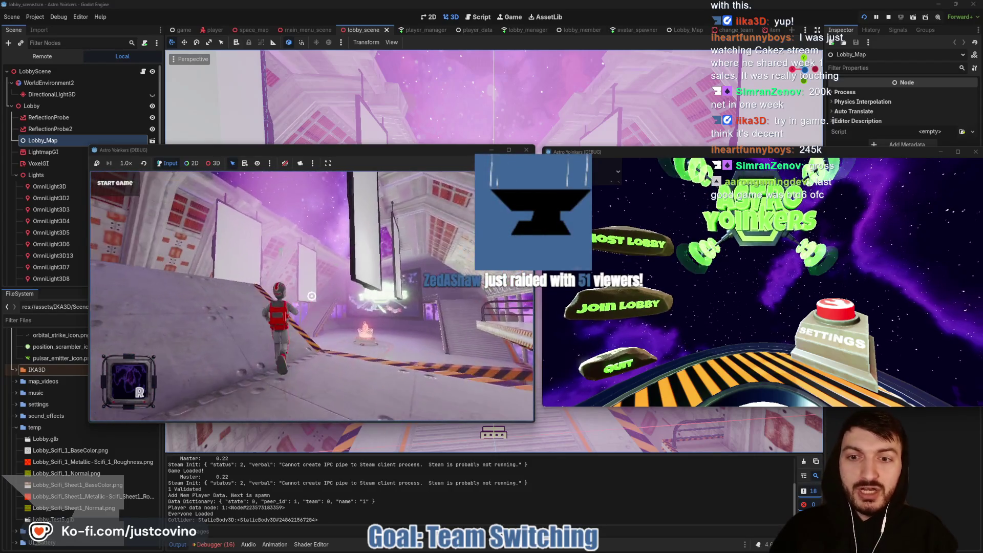
pyautogui.press('w')
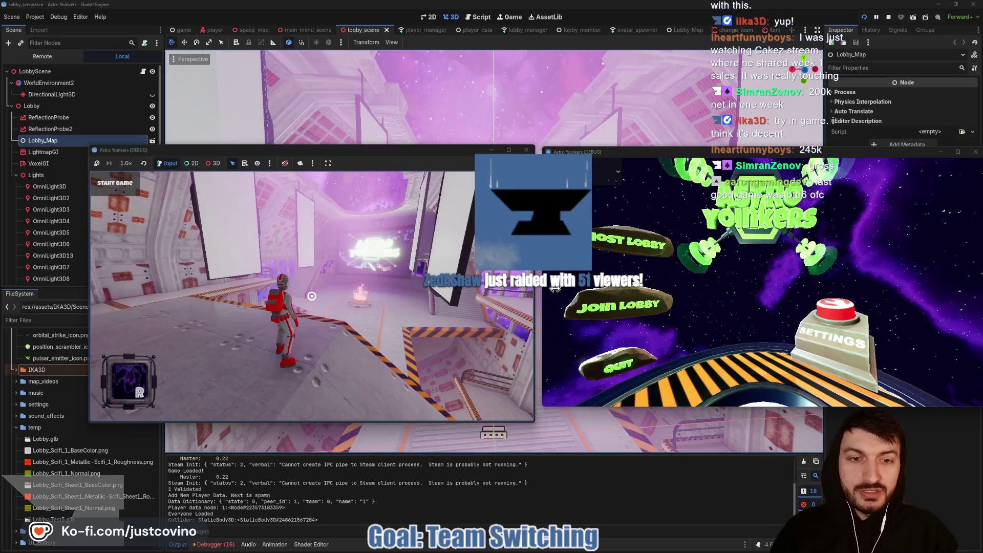
pyautogui.click(619, 305)
pyautogui.click(763, 199)
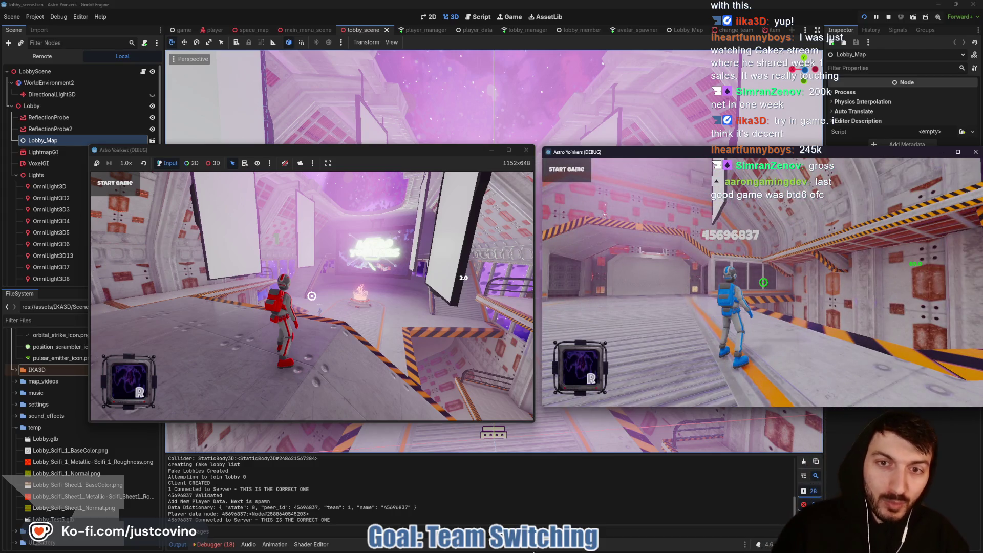
# - Walk the red player onto the Change Team pad and toggle its team between red and blue with E
pyautogui.moveTo(537, 551)
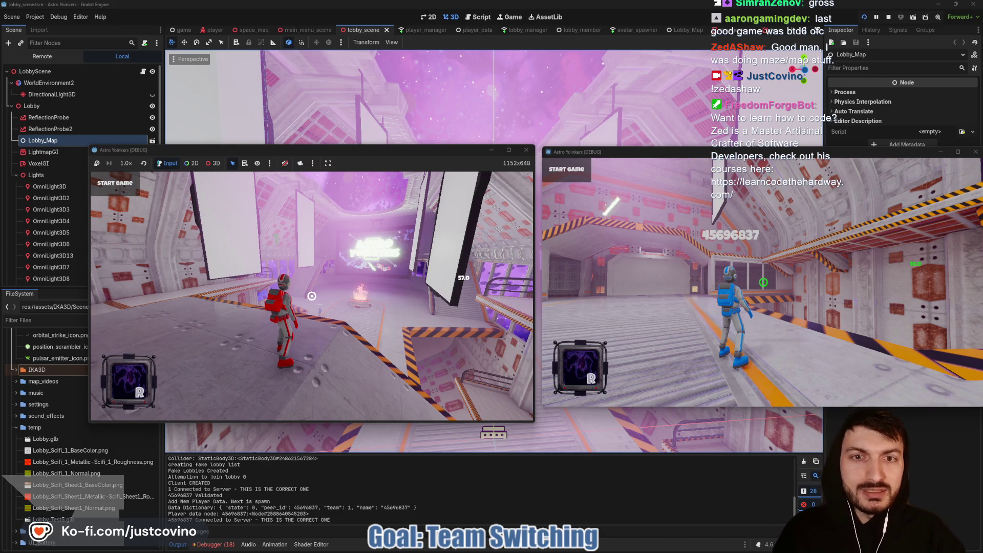
pyautogui.press('super')
pyautogui.press('super')
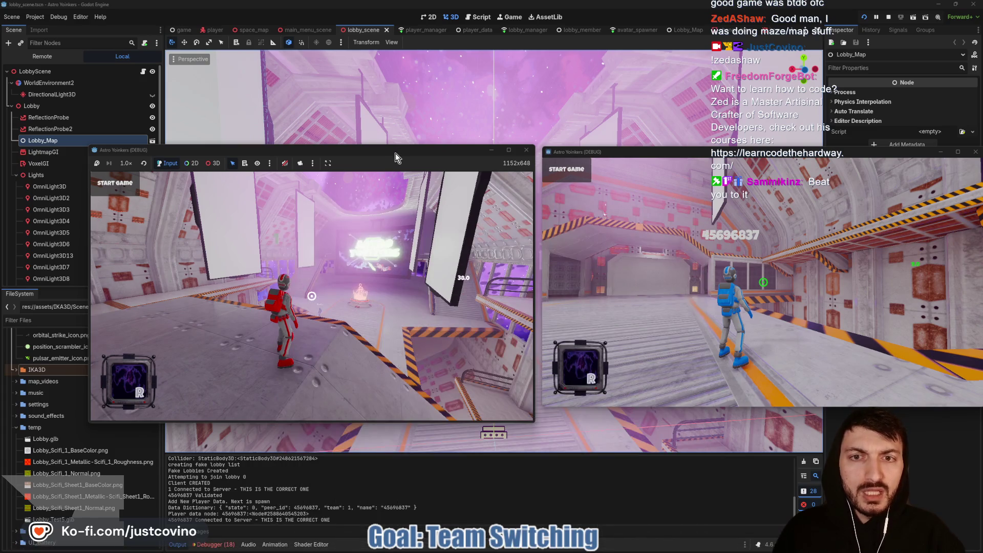
pyautogui.moveTo(397, 151); pyautogui.dragTo(378, 136)
pyautogui.press('w')
pyautogui.press('space')
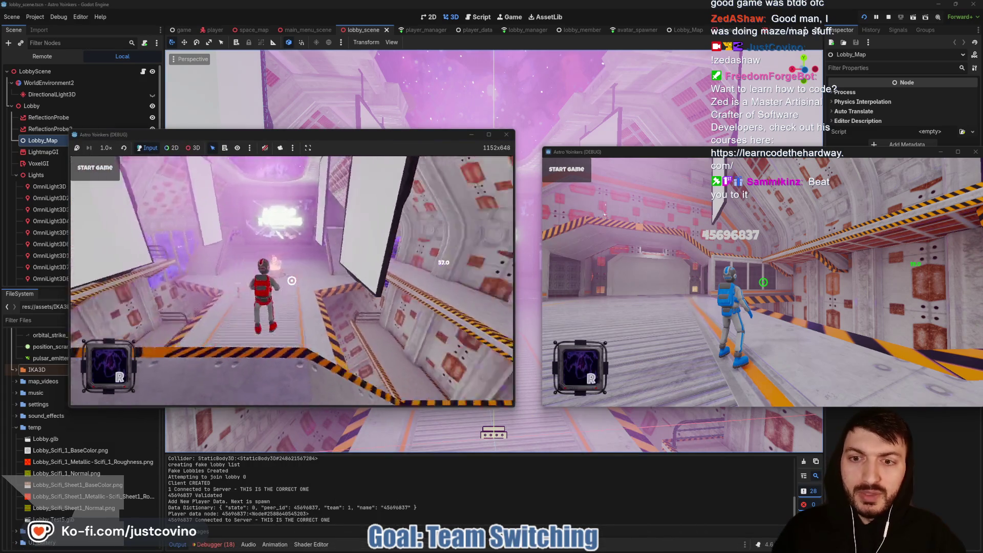
pyautogui.press('w')
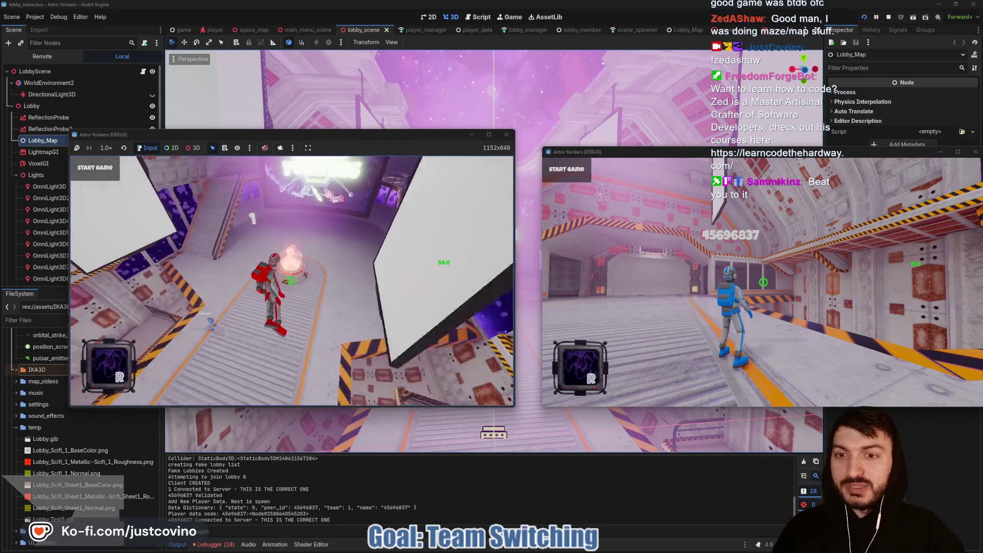
pyautogui.press('e')
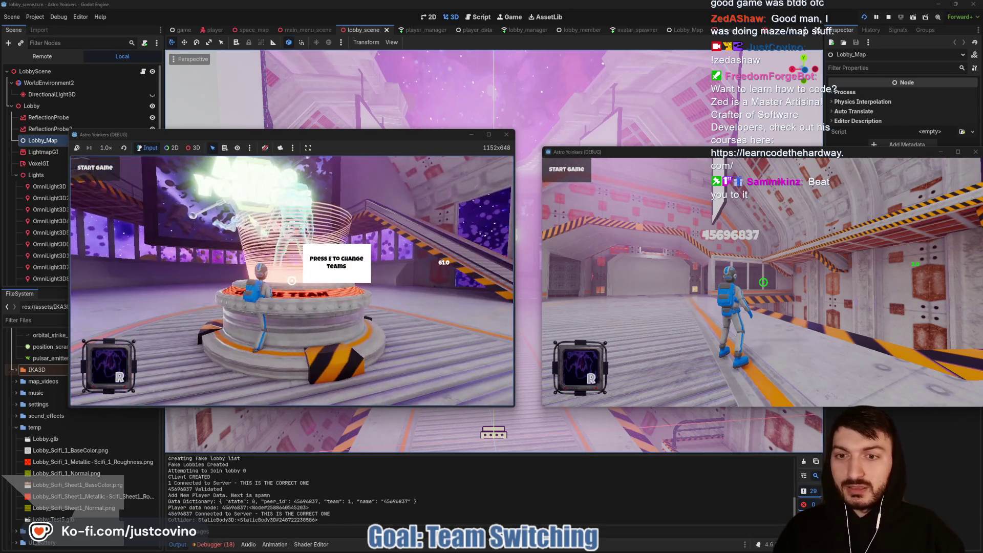
pyautogui.press('e')
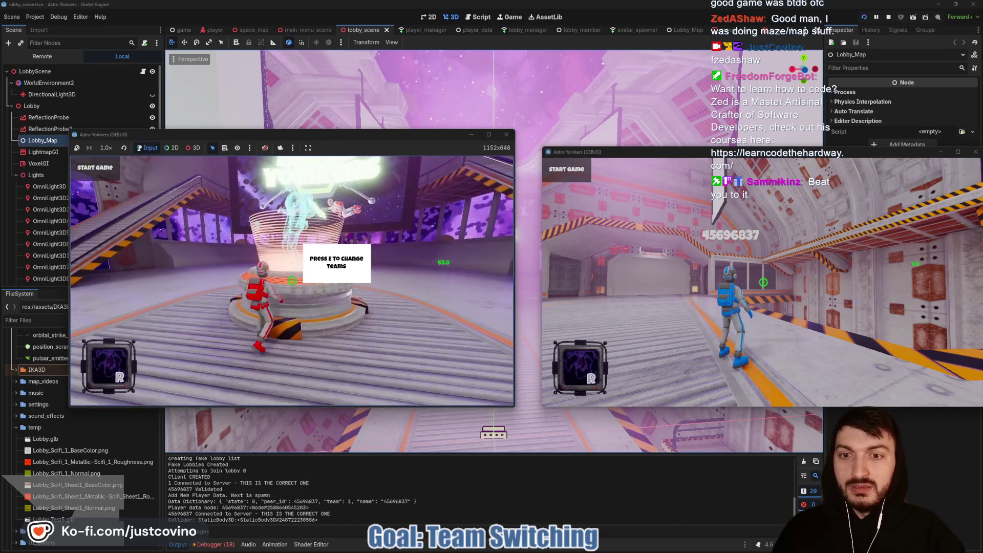
pyautogui.press('e')
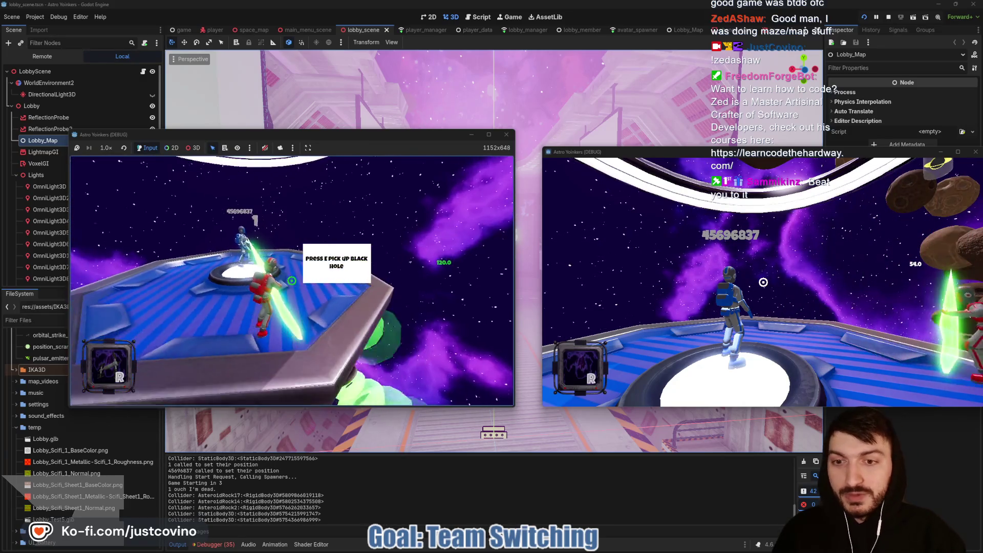
# - Play the blue and then the red instance, fire the orbital strike at blue, then stop both with F8
pyautogui.click(699, 259)
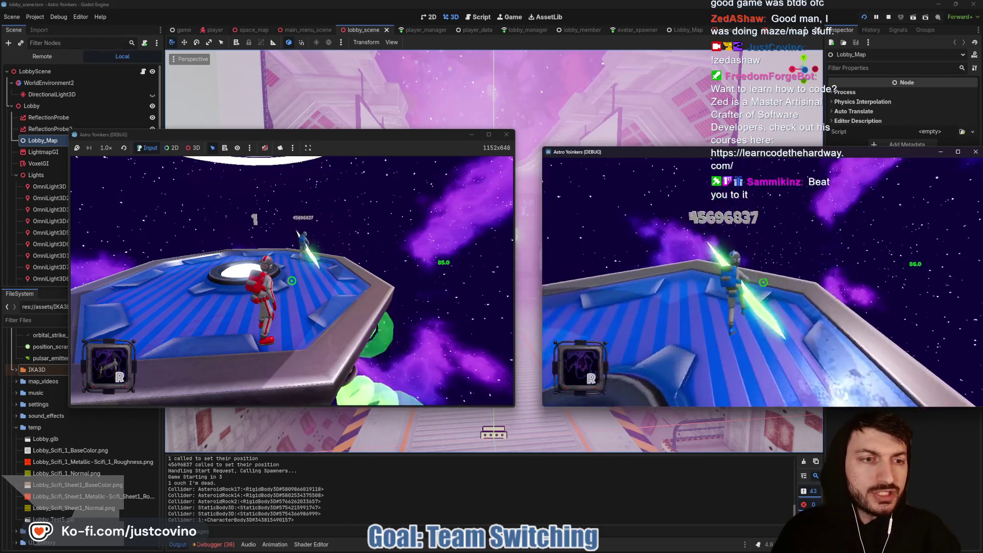
pyautogui.press('Escape')
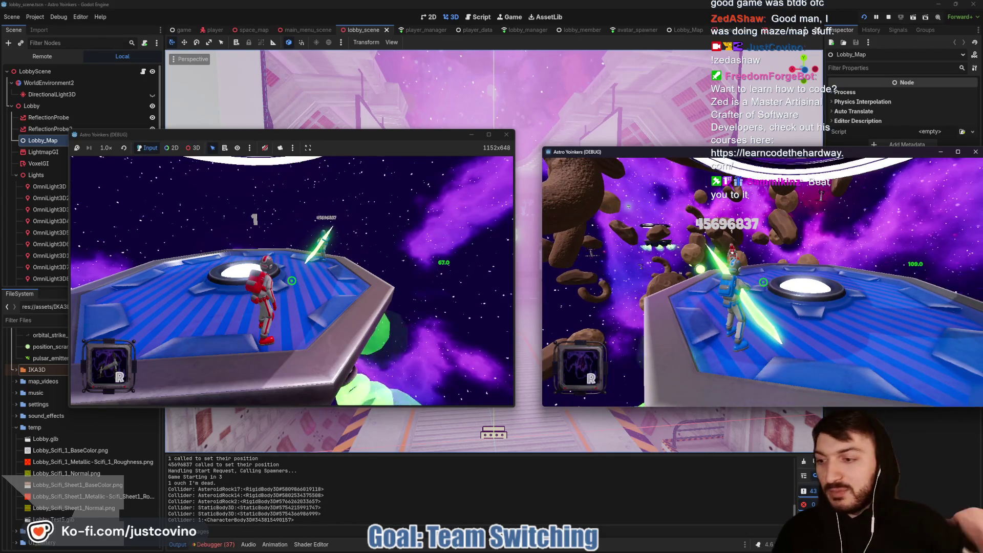
pyautogui.click(467, 178)
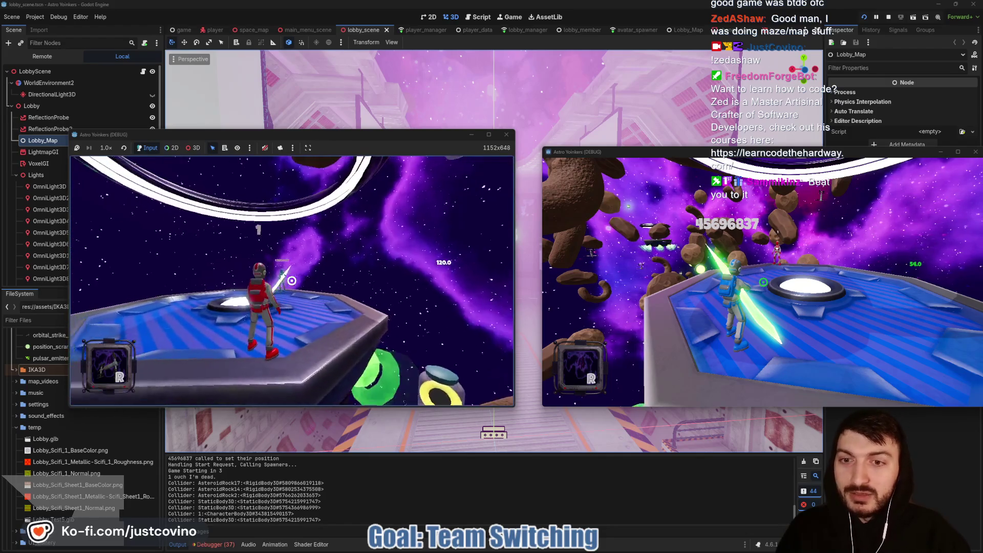
pyautogui.press('r')
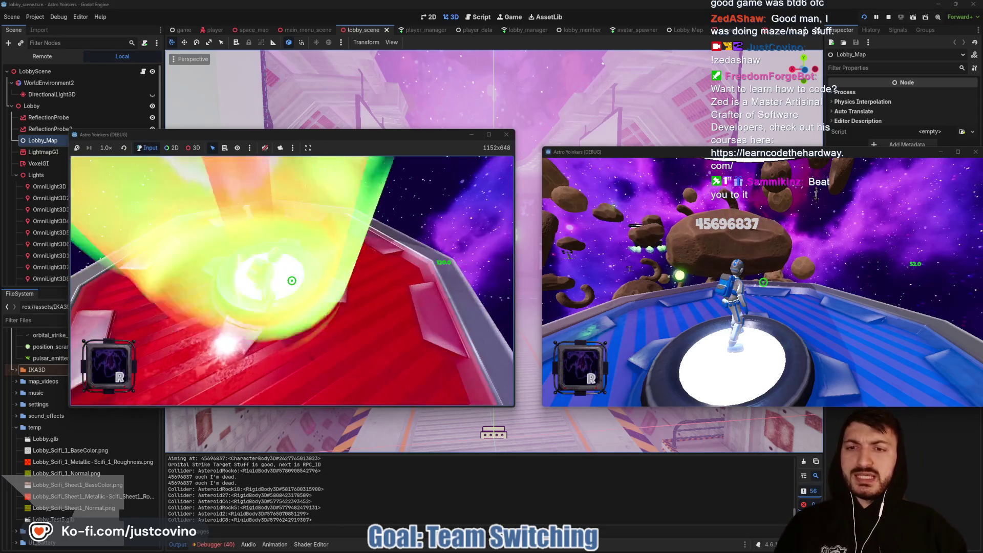
pyautogui.press('F8')
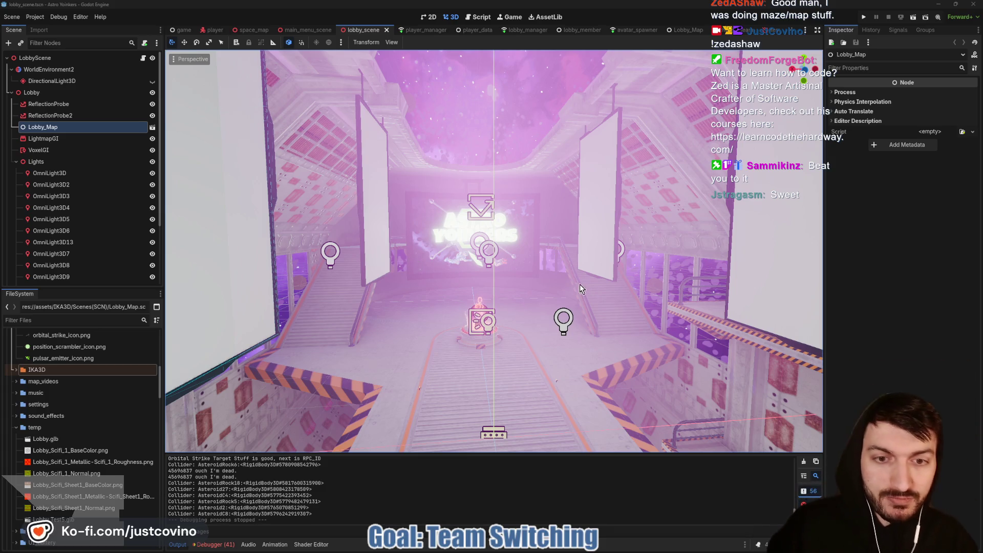
# - Turn the lobby view down the hall toward the stairs, then switch to the Character Design notes
pyautogui.moveTo(581, 284); pyautogui.dragTo(506, 290)
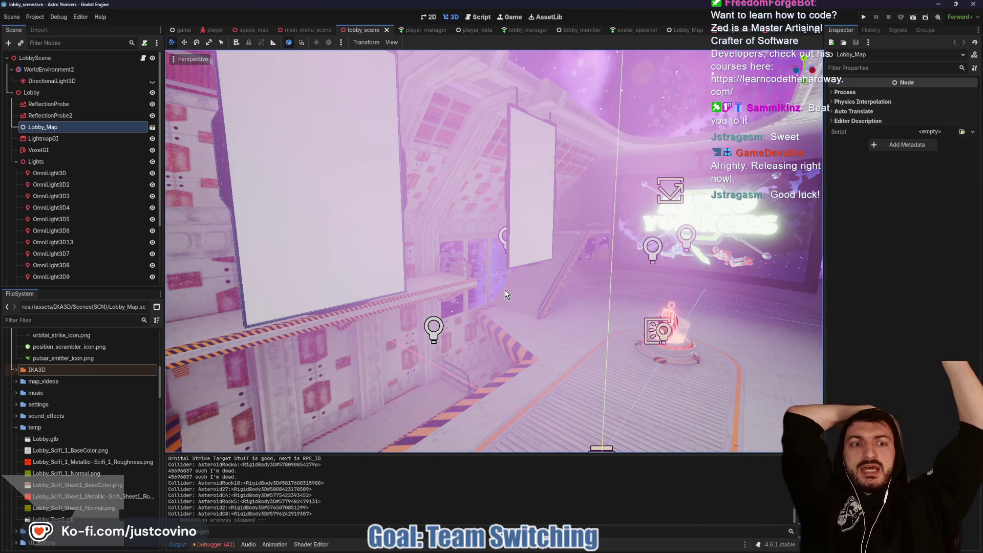
pyautogui.moveTo(444, 286)
pyautogui.mouseDown()
pyautogui.moveTo(507, 287)
pyautogui.moveTo(481, 267)
pyautogui.moveTo(492, 287)
pyautogui.moveTo(399, 82)
pyautogui.mouseUp()
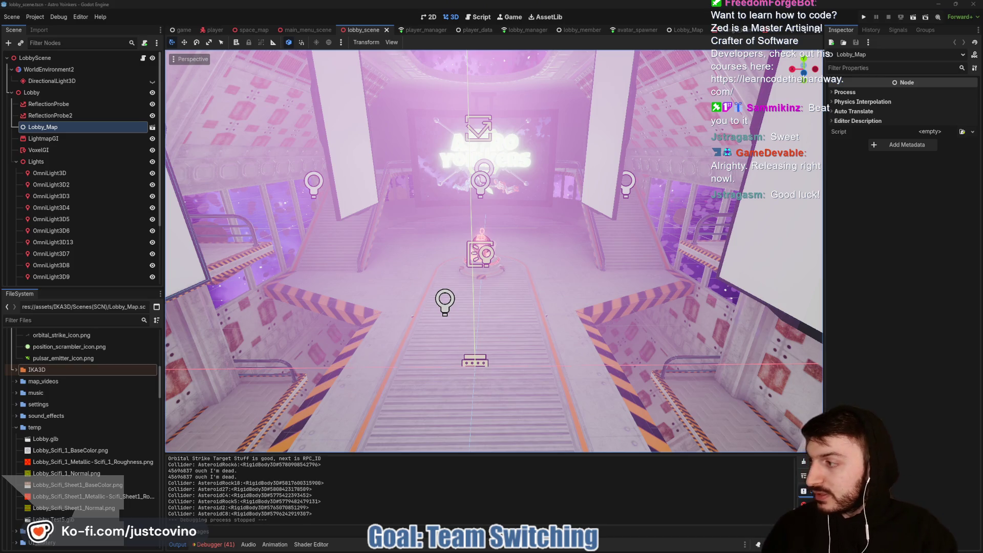
pyautogui.hotkey('alt', 'Tab')
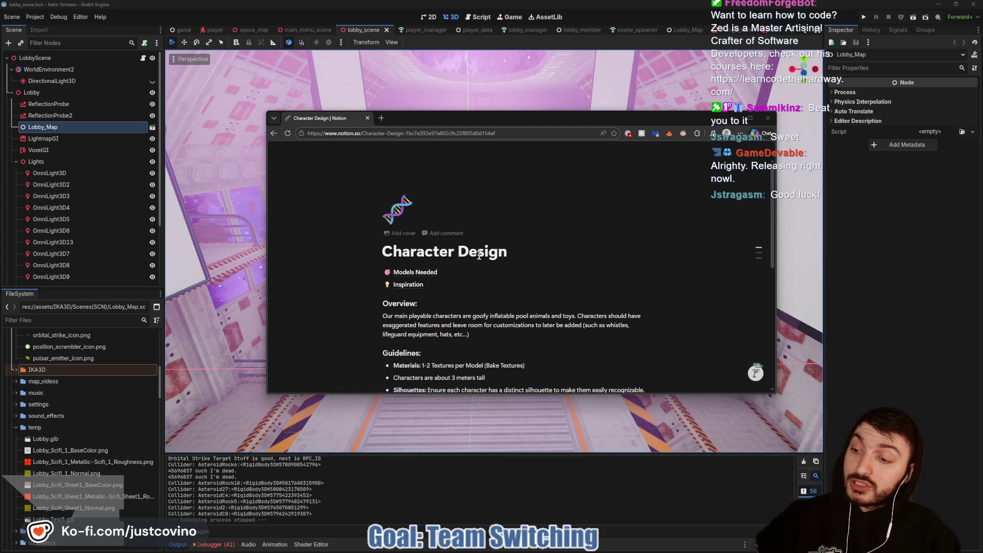
# - Go up to the Astro Yoinkers parent page and open its ToDo board
pyautogui.moveTo(277, 149)
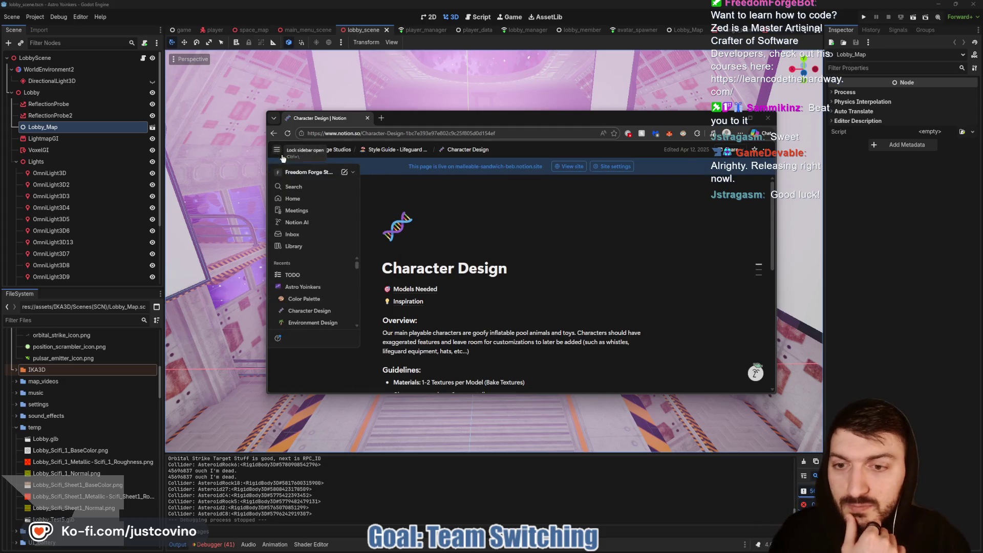
pyautogui.scroll(2, 313, 294)
pyautogui.click(306, 260)
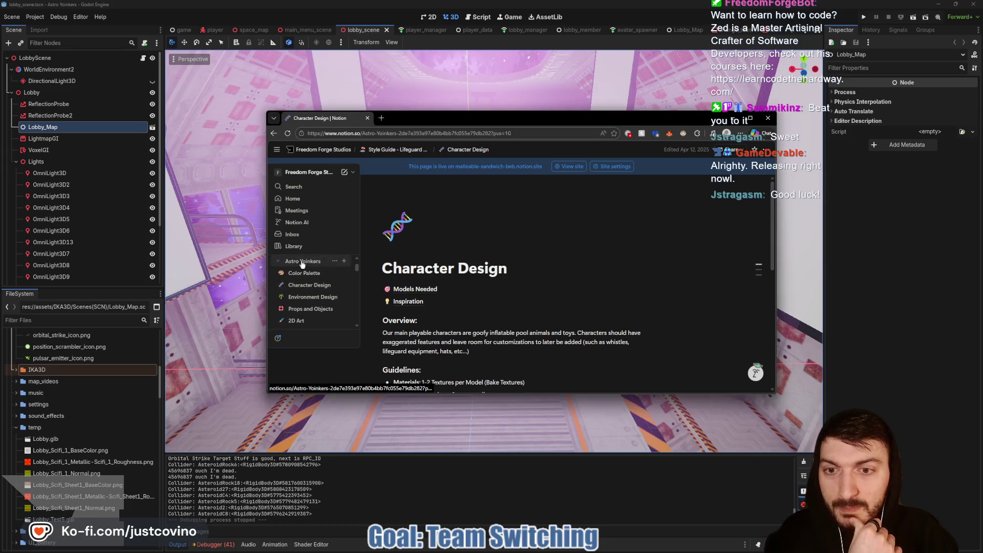
pyautogui.scroll(-2, 564, 239)
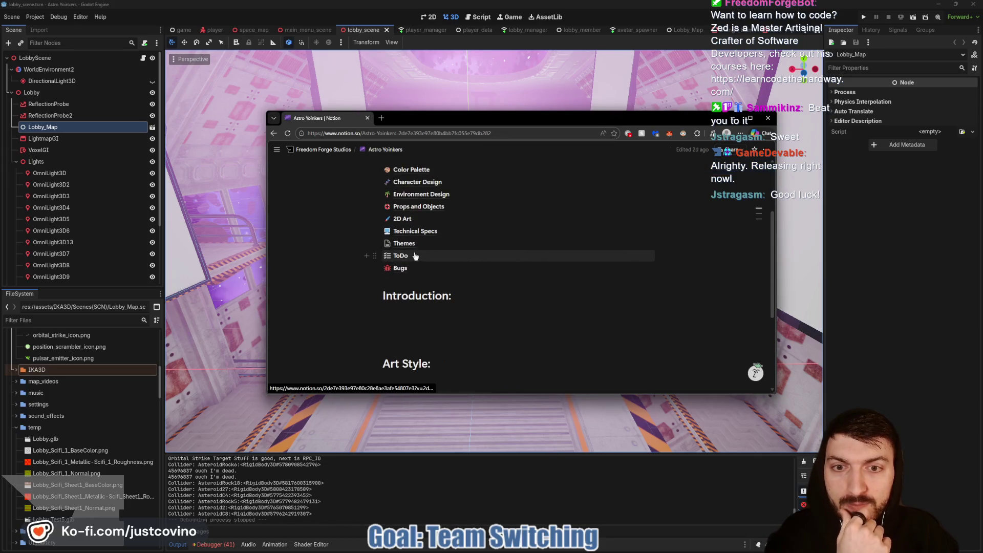
pyautogui.click(504, 255)
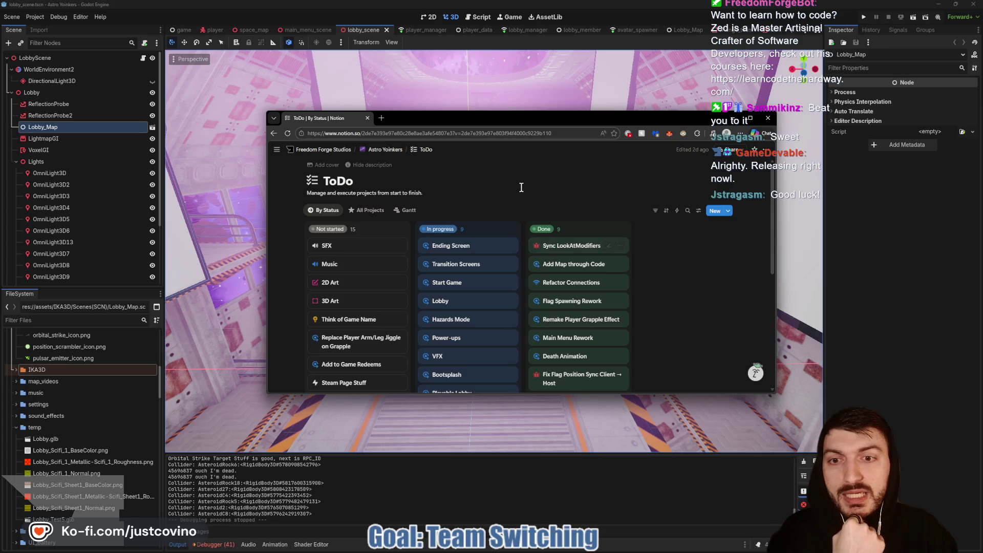
pyautogui.scroll(-3, 521, 187)
# - Move and enlarge the notes window to read more ToDo cards, then minimize the browser
pyautogui.moveTo(566, 122); pyautogui.dragTo(525, 90)
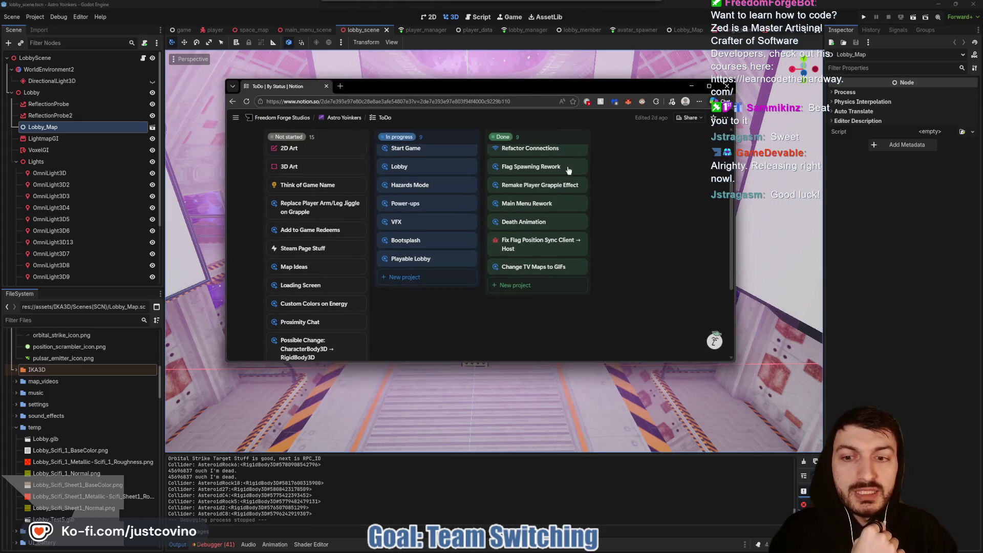
pyautogui.moveTo(734, 363); pyautogui.dragTo(787, 464)
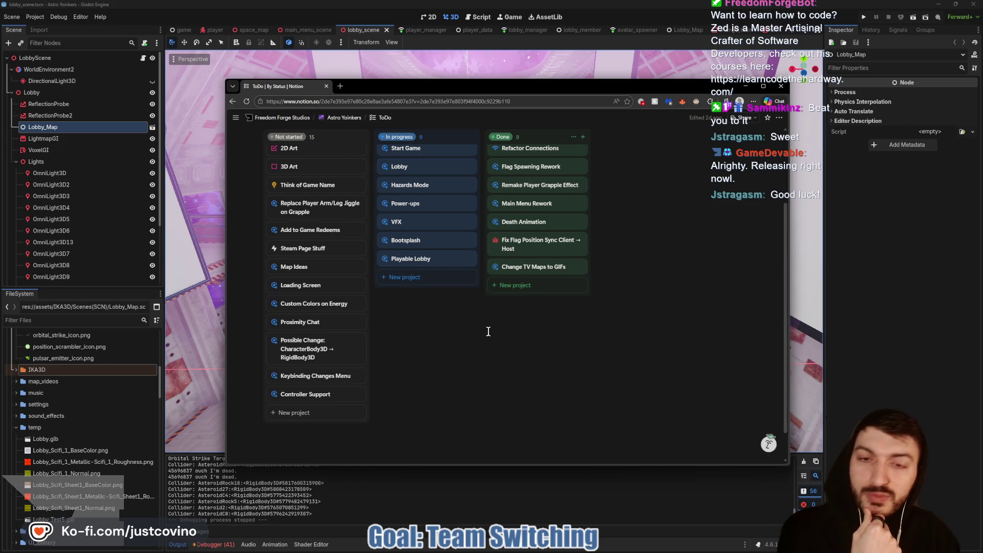
pyautogui.scroll(-1, 463, 338)
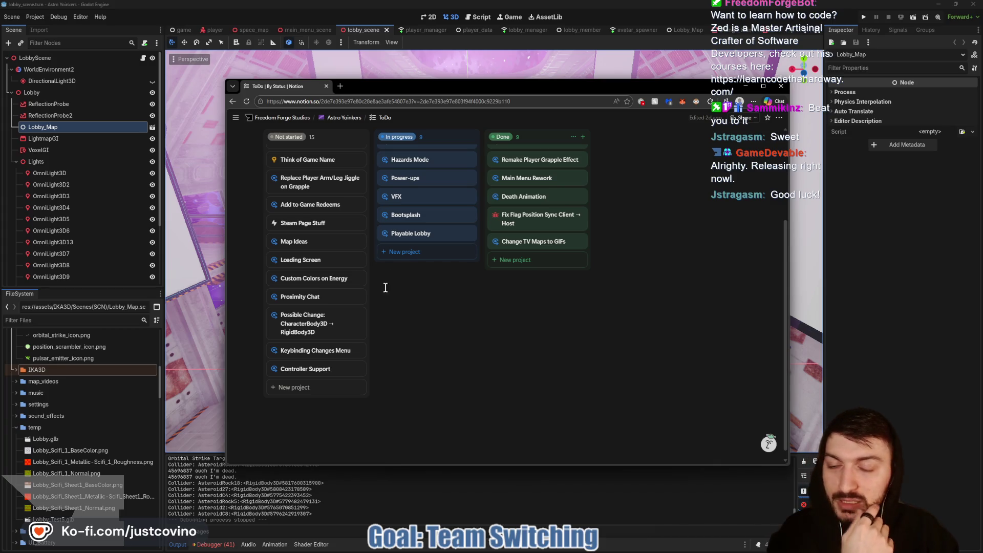
pyautogui.scroll(-1, 414, 316)
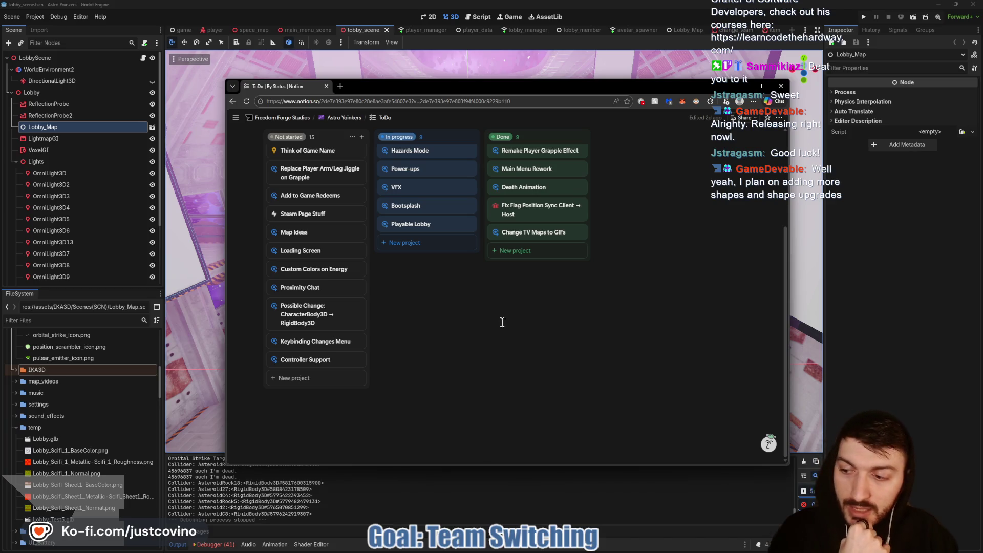
pyautogui.click(904, 250)
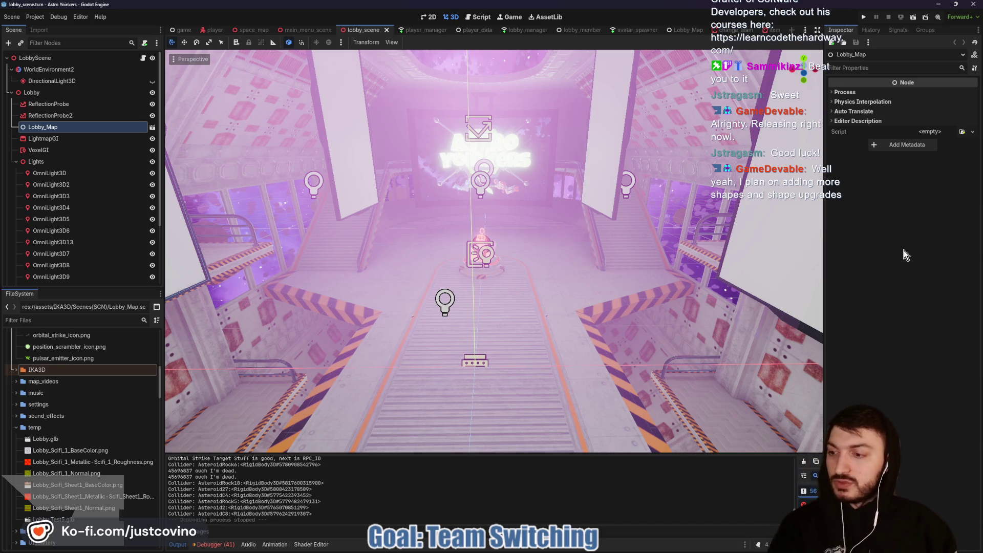
# - Review the Change_Team pad's team_changer.gd, open lobby_manager.gd, and filter project files for 'loading'
pyautogui.click(736, 29)
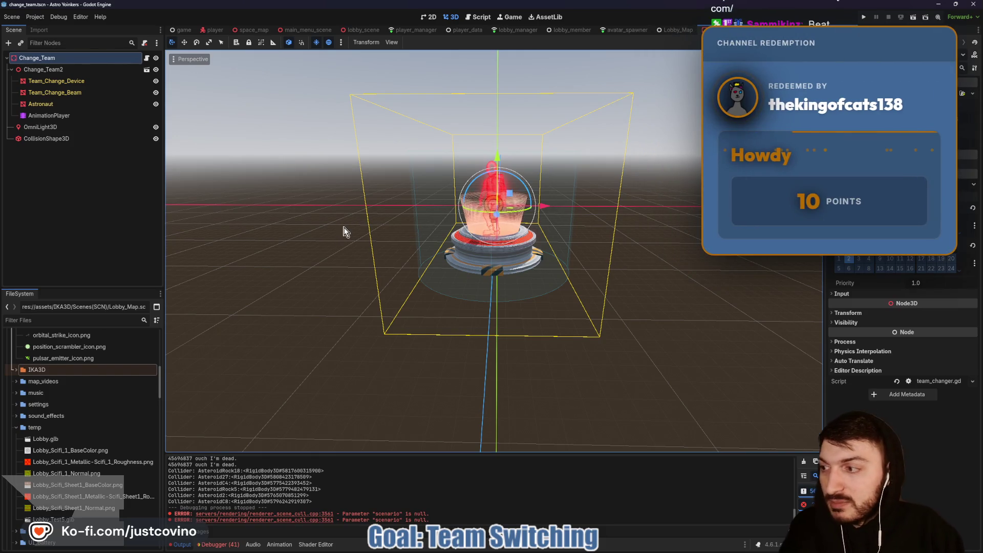
pyautogui.click(146, 58)
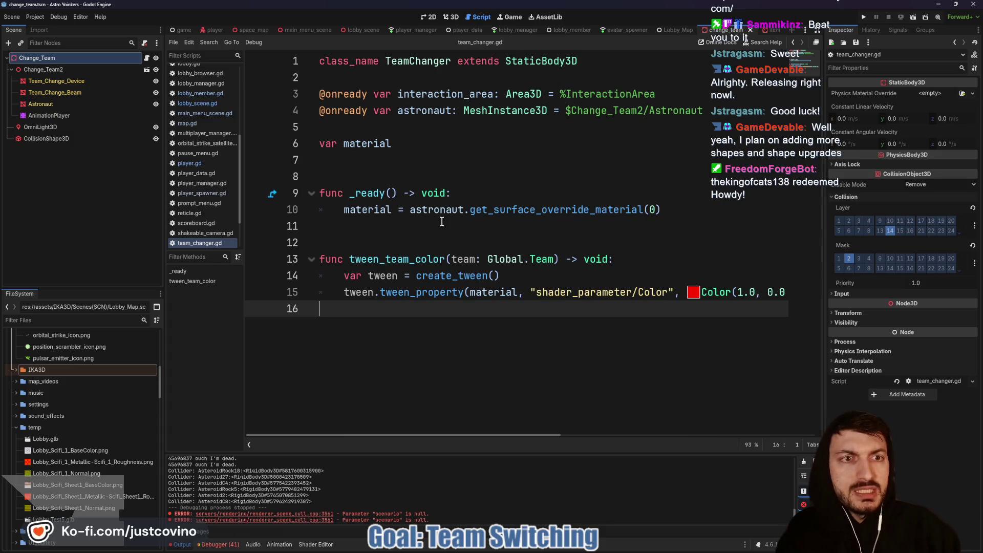
pyautogui.click(678, 31)
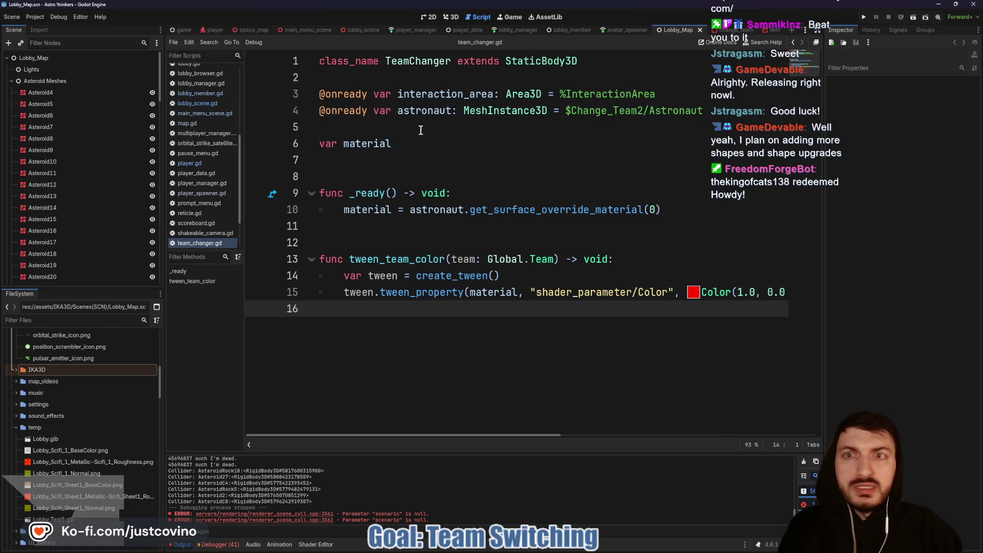
pyautogui.click(525, 34)
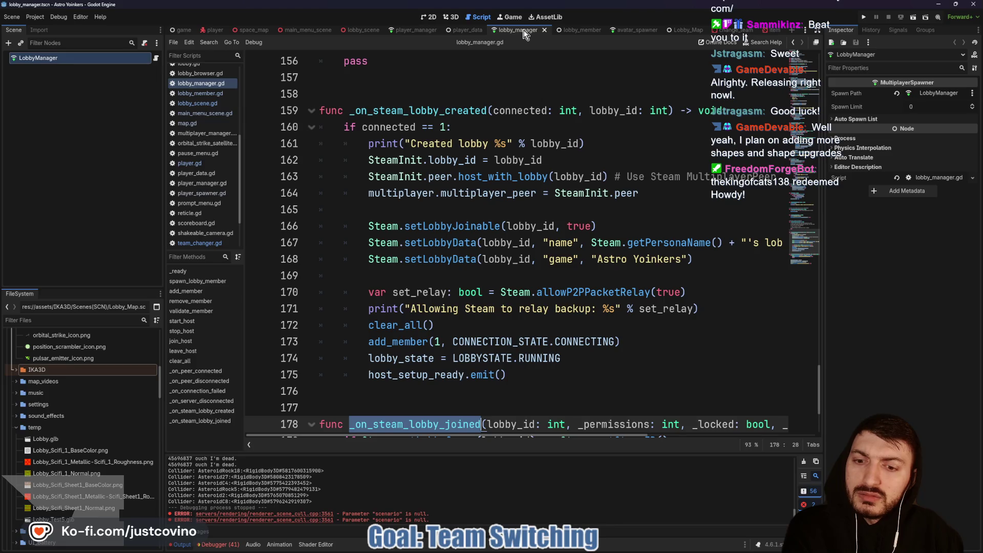
pyautogui.click(100, 315)
pyautogui.write('loading')
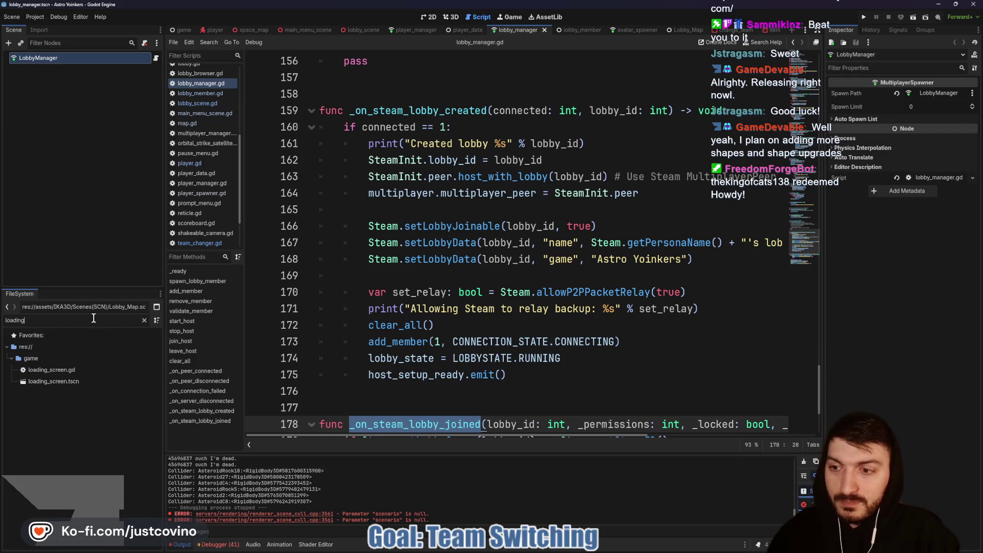
pyautogui.doubleClick(54, 382)
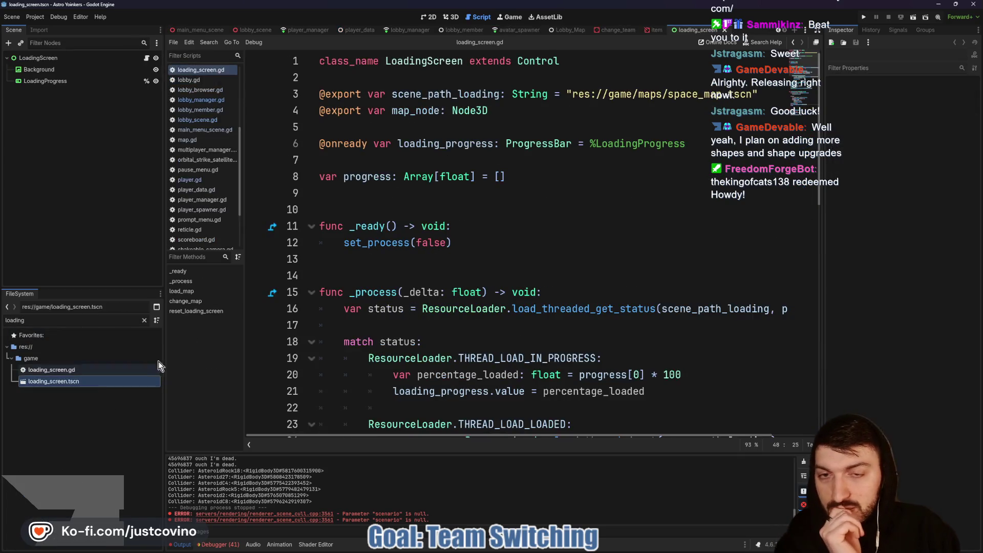
pyautogui.scroll(-3, 525, 235)
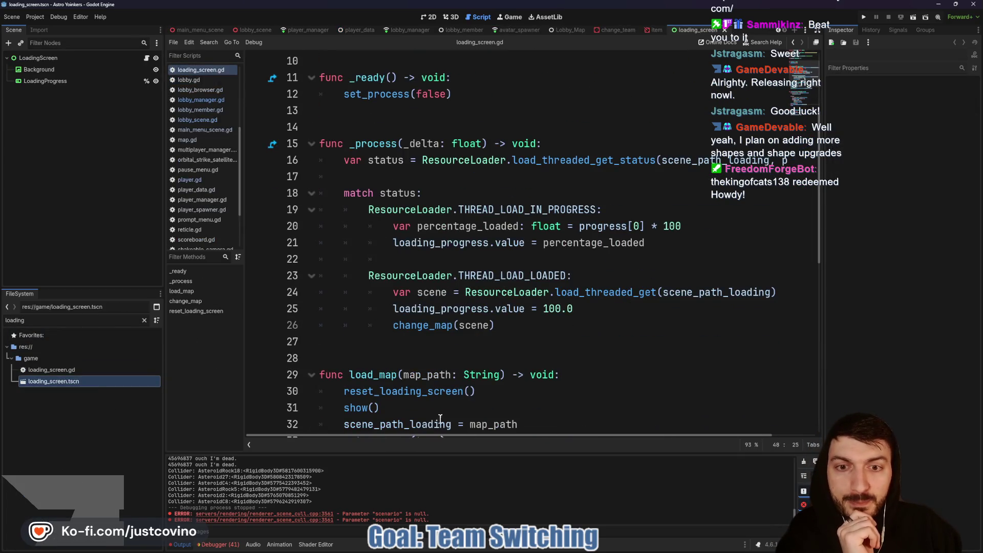
pyautogui.click(182, 544)
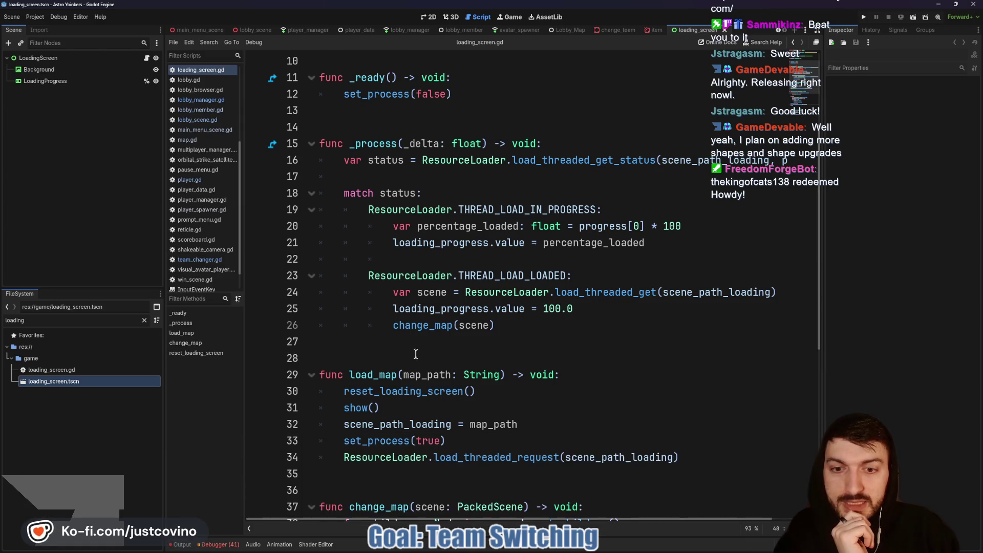
pyautogui.scroll(-5, 418, 351)
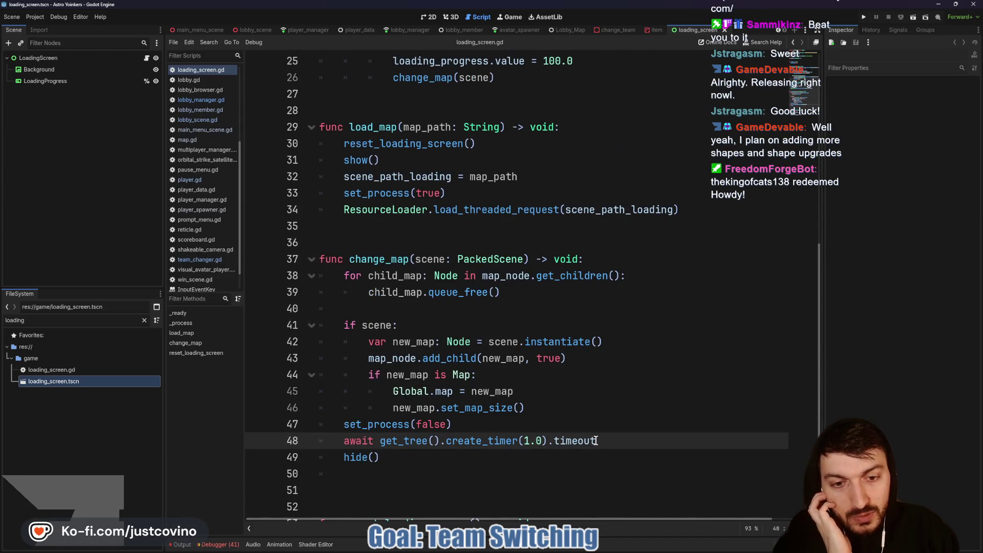
pyautogui.scroll(-2, 627, 443)
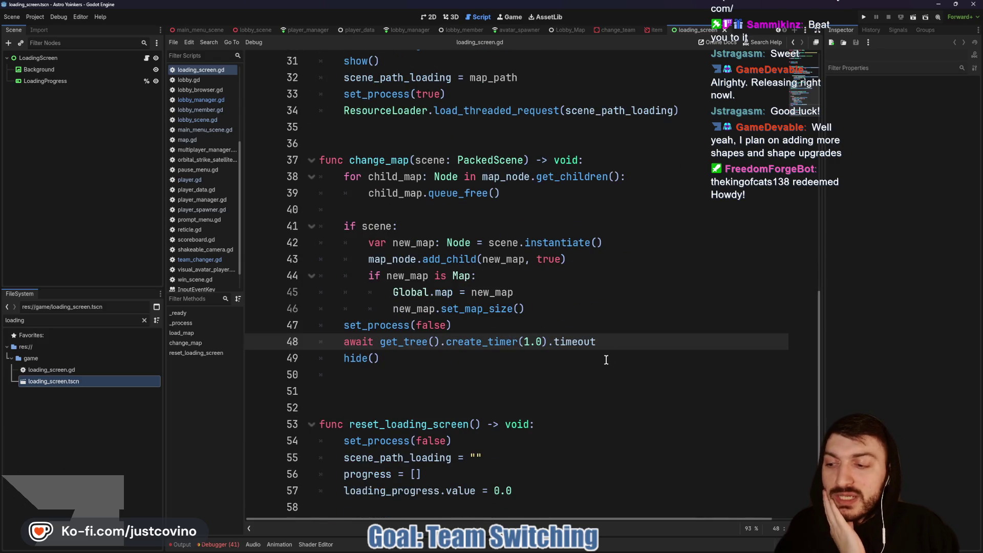
pyautogui.tripleClick(602, 340)
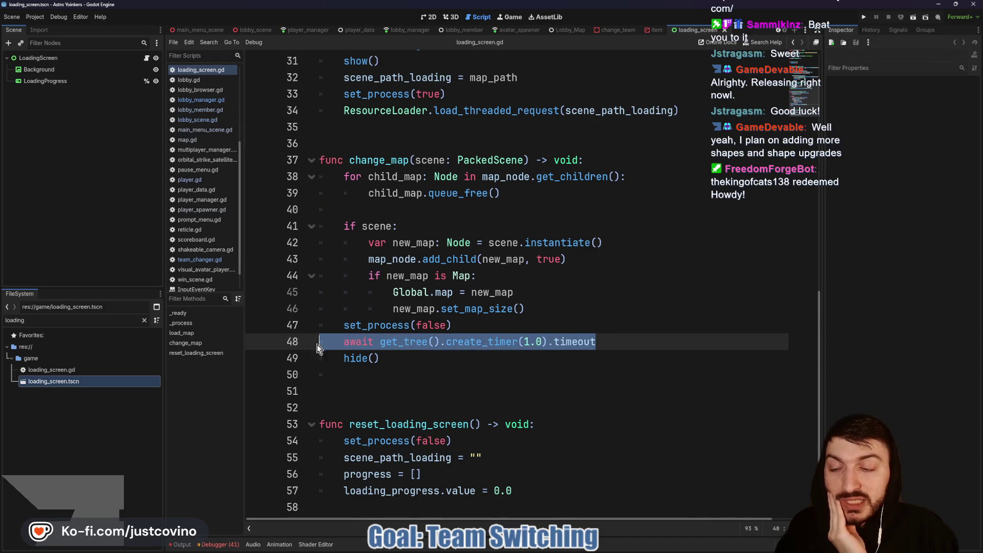
pyautogui.click(617, 342)
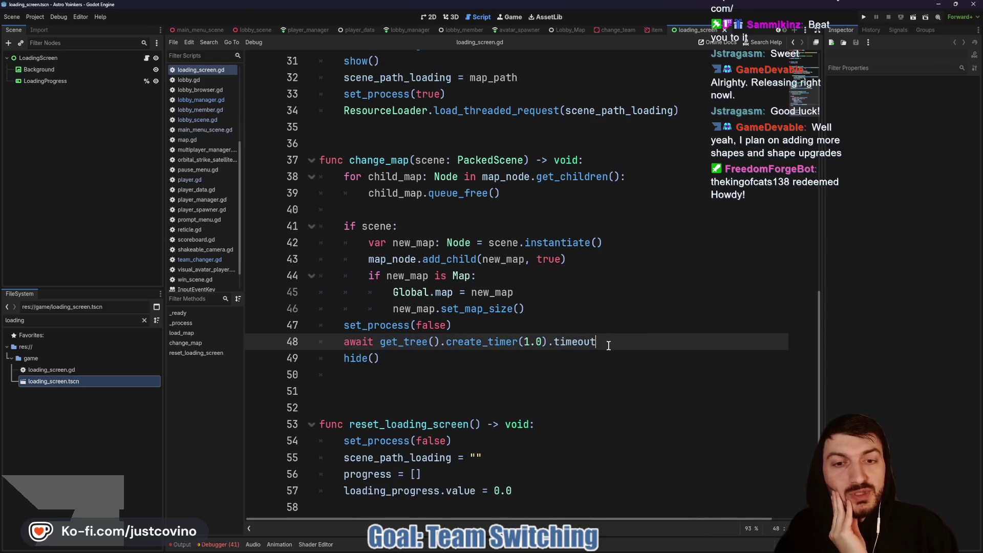
pyautogui.tripleClick(608, 343)
pyautogui.click(608, 342)
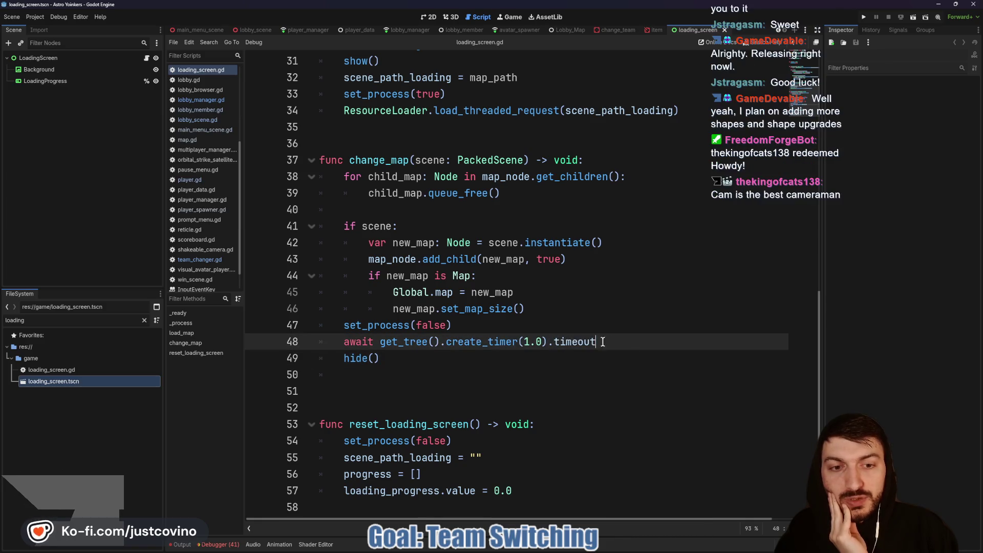
pyautogui.moveTo(608, 342); pyautogui.dragTo(295, 348)
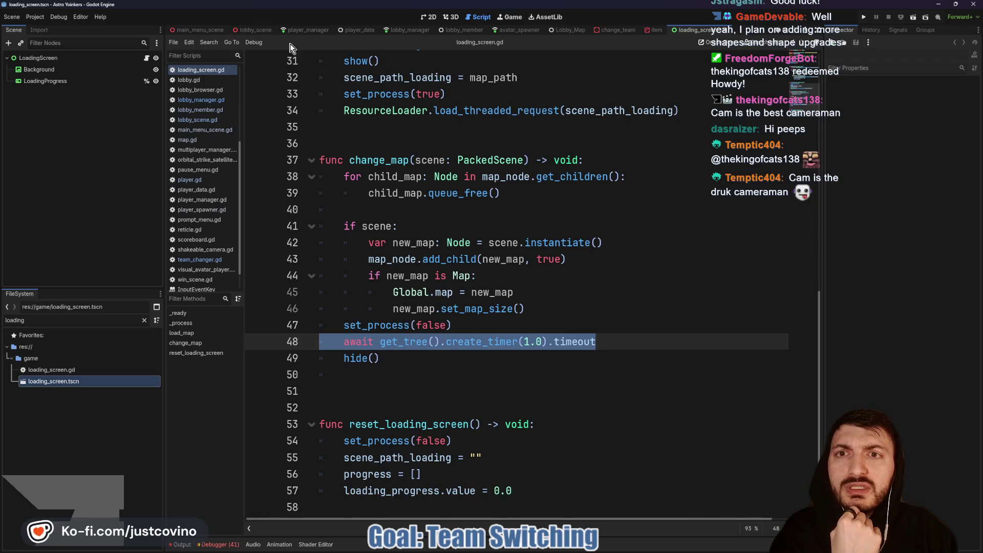
pyautogui.scroll(3, 230, 30)
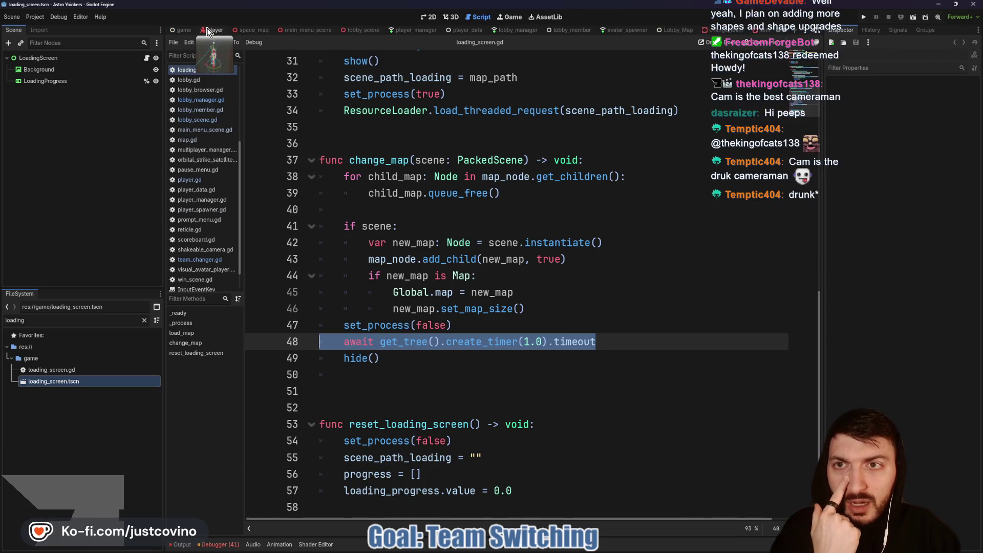
# - In space_map's map.gd, select the set_initial_avatar_position line in _ready
pyautogui.click(247, 29)
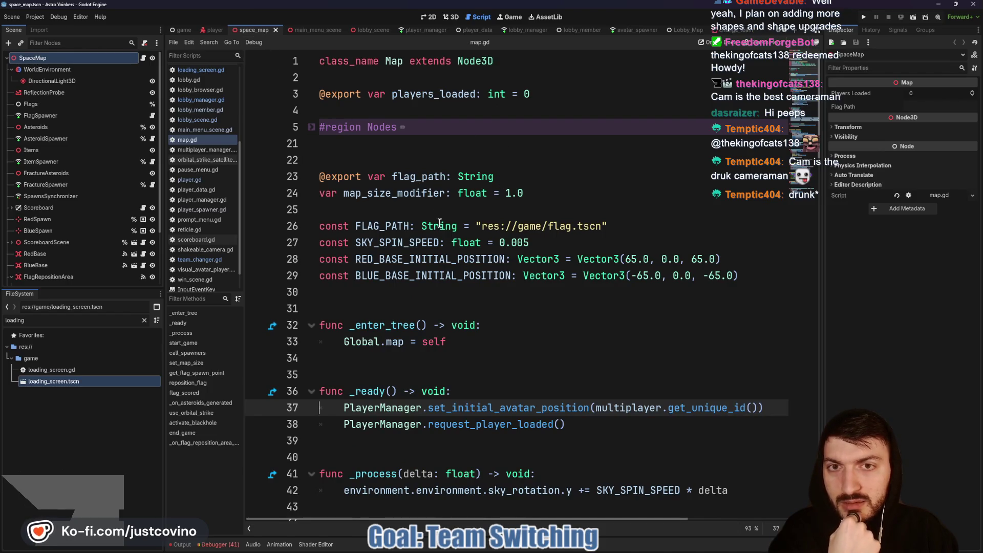
pyautogui.click(405, 225)
pyautogui.press('Up')
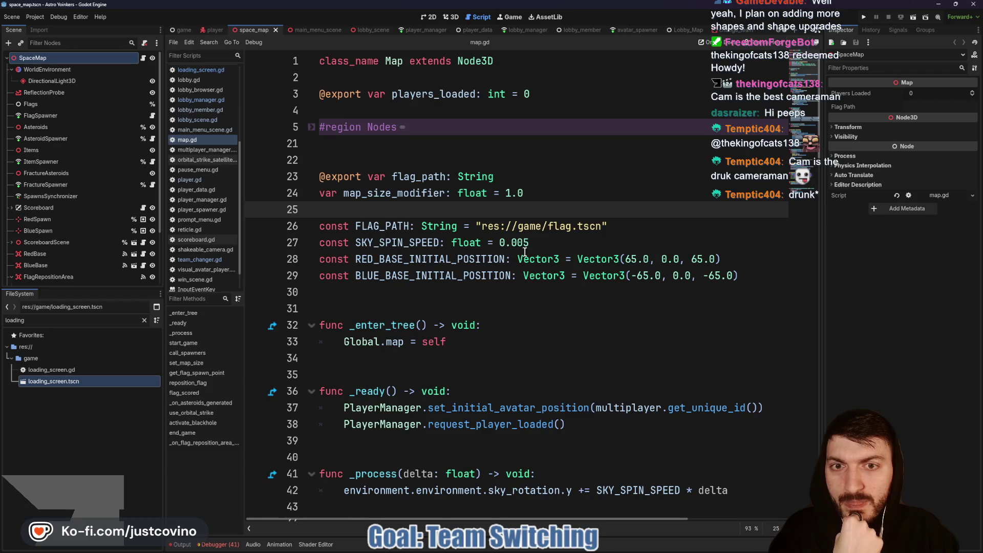
pyautogui.scroll(-5, 509, 302)
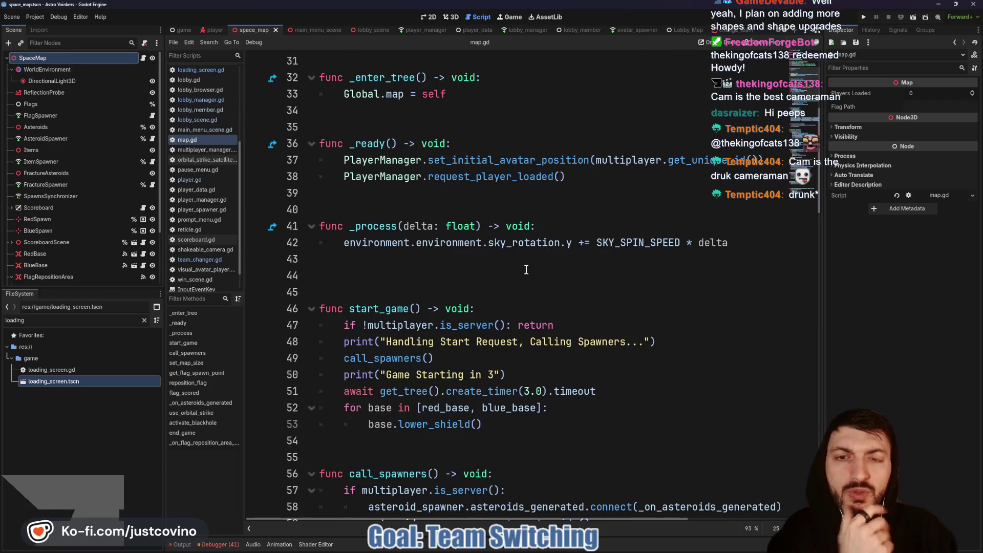
pyautogui.scroll(3, 459, 291)
pyautogui.doubleClick(498, 309)
pyautogui.moveTo(763, 310); pyautogui.dragTo(337, 305)
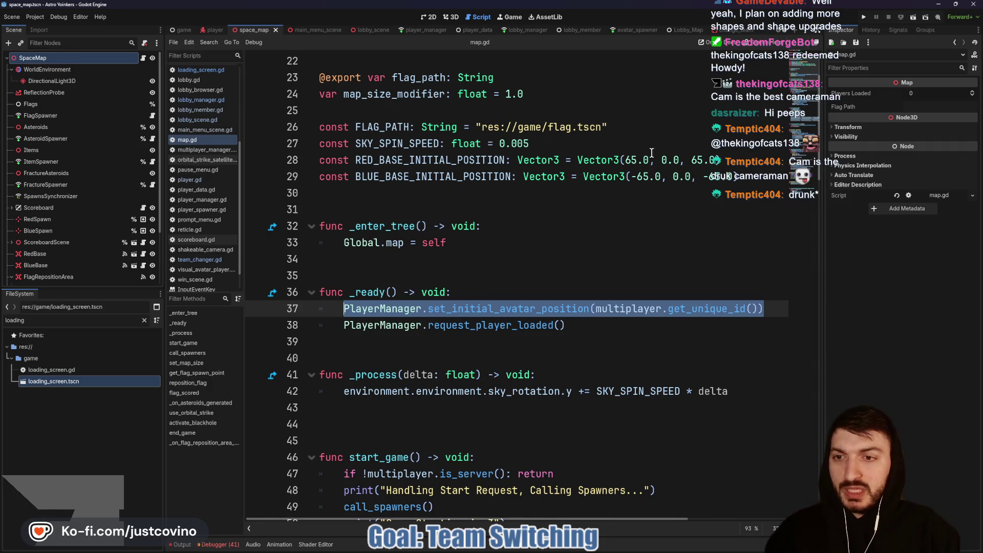
# - Annotate the constants, then number _enter_tree 1, _ready 2 and _process 3, then clear the drawings
pyautogui.moveTo(284, 144)
pyautogui.mouseDown()
pyautogui.moveTo(246, 148)
pyautogui.moveTo(265, 166)
pyautogui.mouseUp()
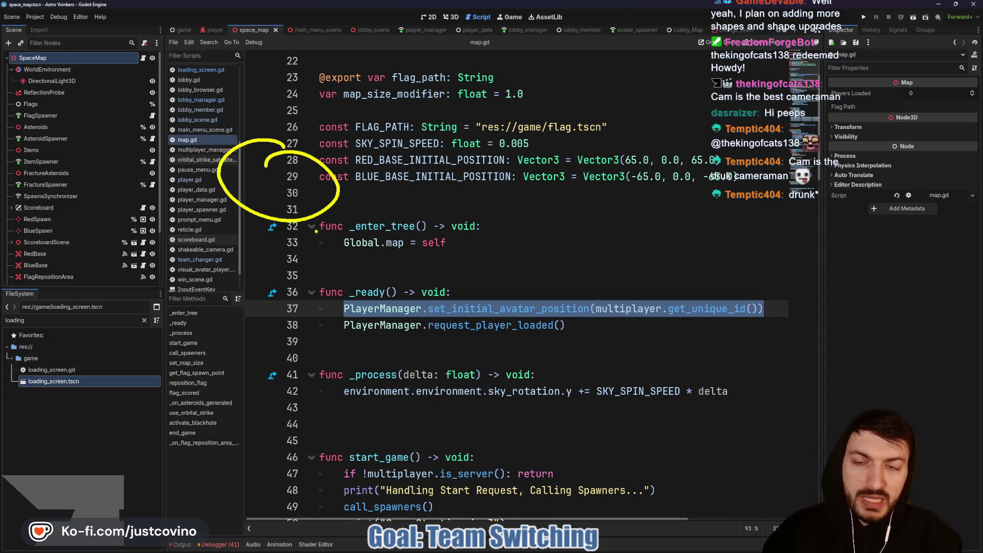
pyautogui.moveTo(281, 229)
pyautogui.mouseDown()
pyautogui.moveTo(276, 255)
pyautogui.moveTo(341, 251)
pyautogui.mouseUp()
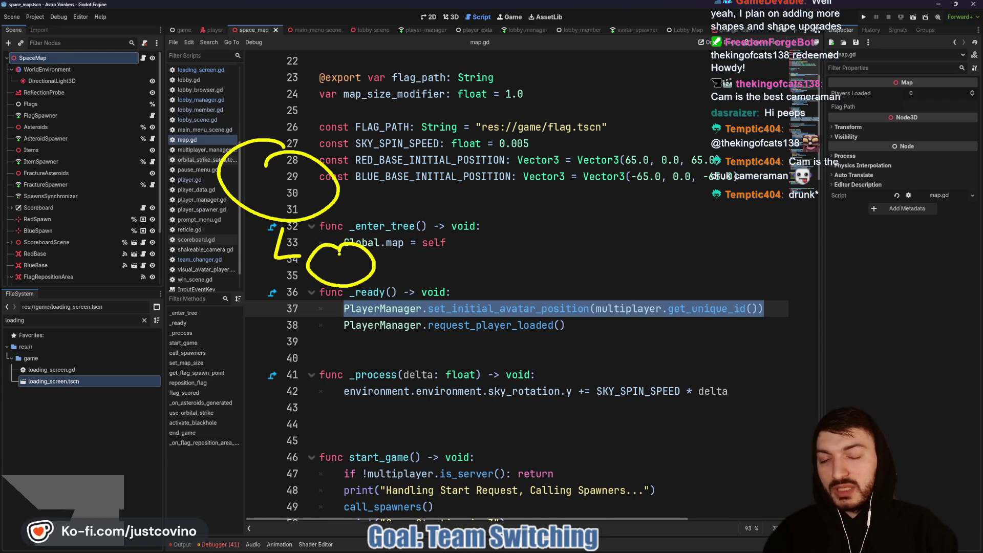
pyautogui.moveTo(353, 321); pyautogui.dragTo(372, 353)
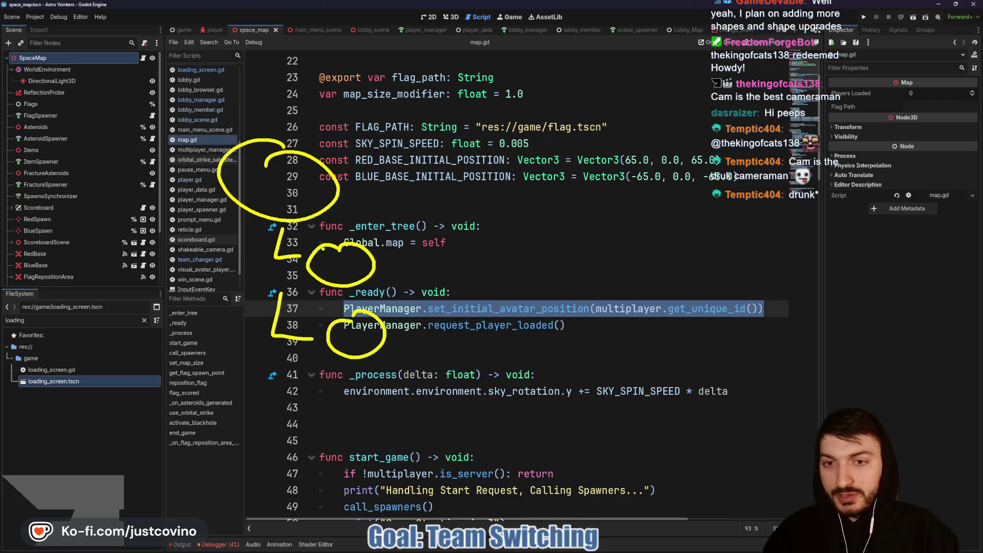
pyautogui.moveTo(348, 335); pyautogui.dragTo(368, 347)
pyautogui.moveTo(289, 358)
pyautogui.mouseDown()
pyautogui.moveTo(283, 387)
pyautogui.moveTo(371, 395)
pyautogui.mouseUp()
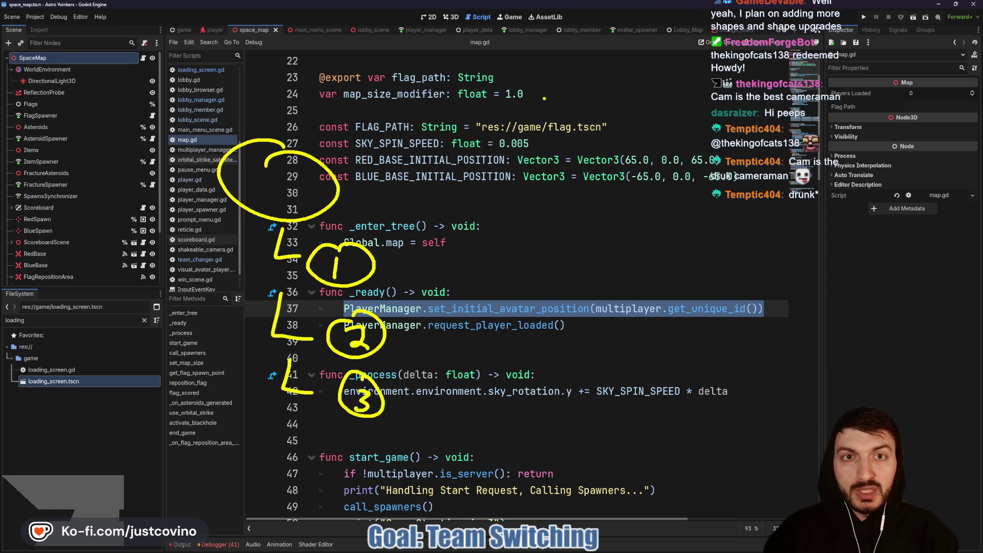
pyautogui.press('Escape')
# - Review set_team in player_data.gd by selecting lines 40–43, then switch to the browser
pyautogui.click(471, 30)
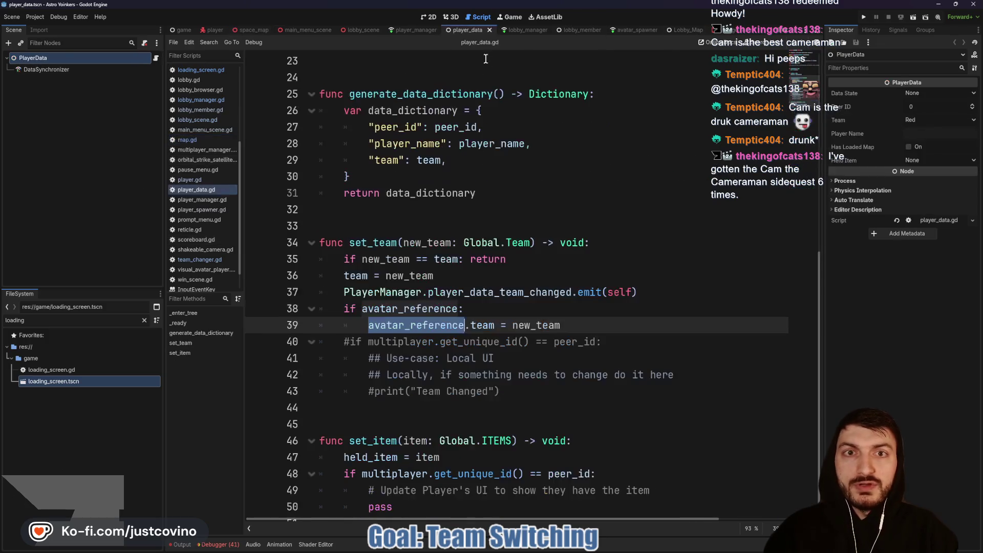
pyautogui.click(500, 211)
pyautogui.moveTo(500, 391)
pyautogui.mouseDown()
pyautogui.moveTo(420, 392)
pyautogui.moveTo(327, 349)
pyautogui.mouseUp()
pyautogui.scroll(8, 538, 281)
pyautogui.scroll(-2, 539, 281)
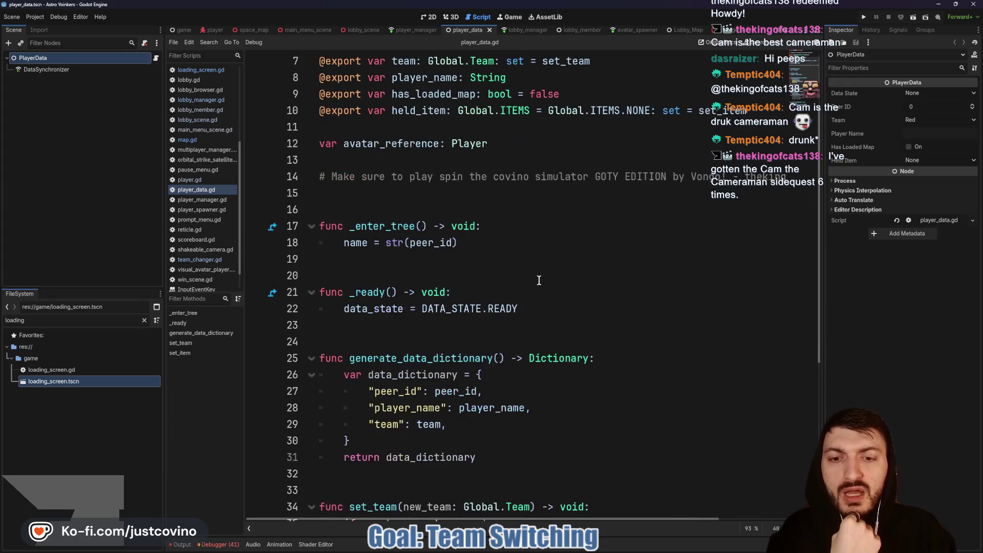
pyautogui.scroll(2, 513, 316)
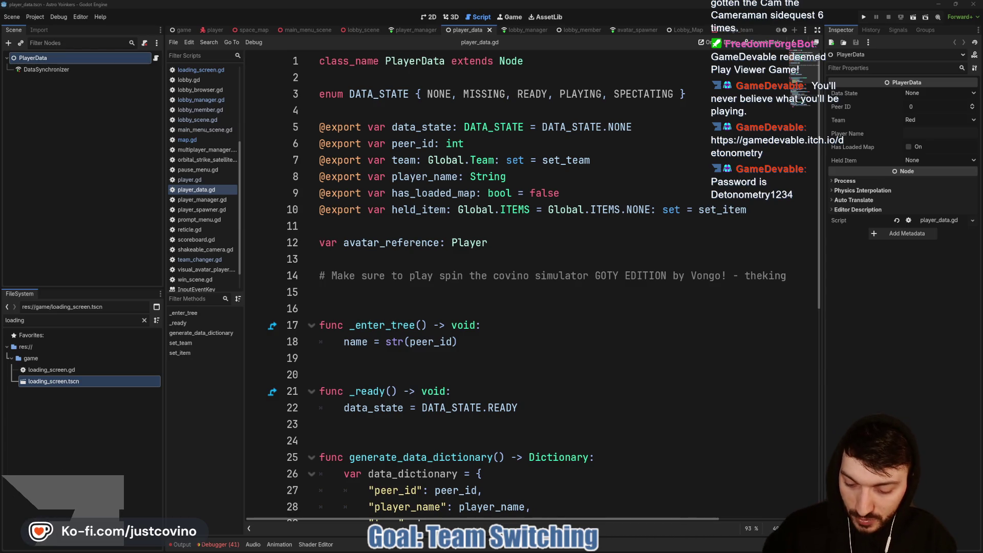
pyautogui.hotkey('alt', 'Tab')
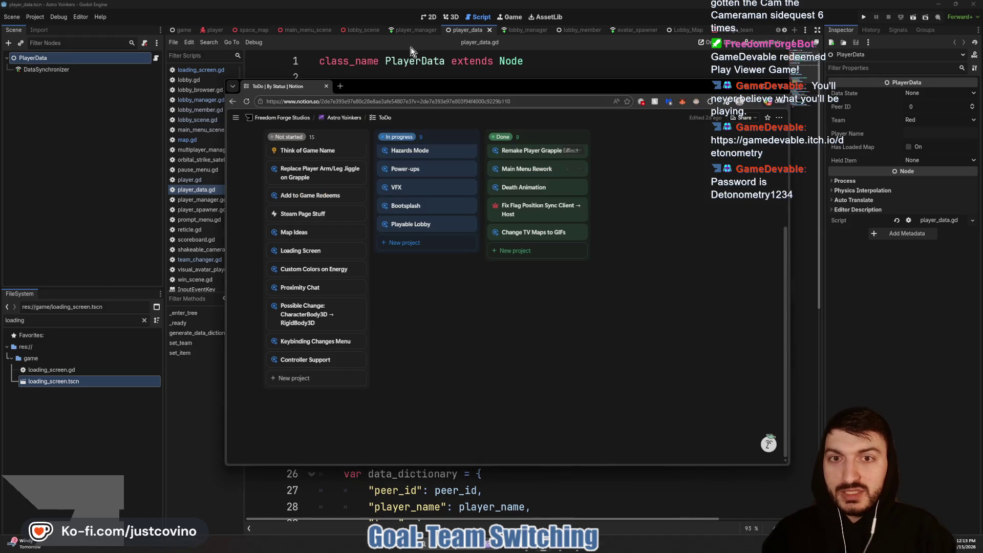
# - Load gamedevable.itch.io/detonometry in a new tab, unlock it with the page password, and decline saving it
pyautogui.click(341, 87)
pyautogui.write('gamedevable.itch.io/detonometry')
pyautogui.press('Return')
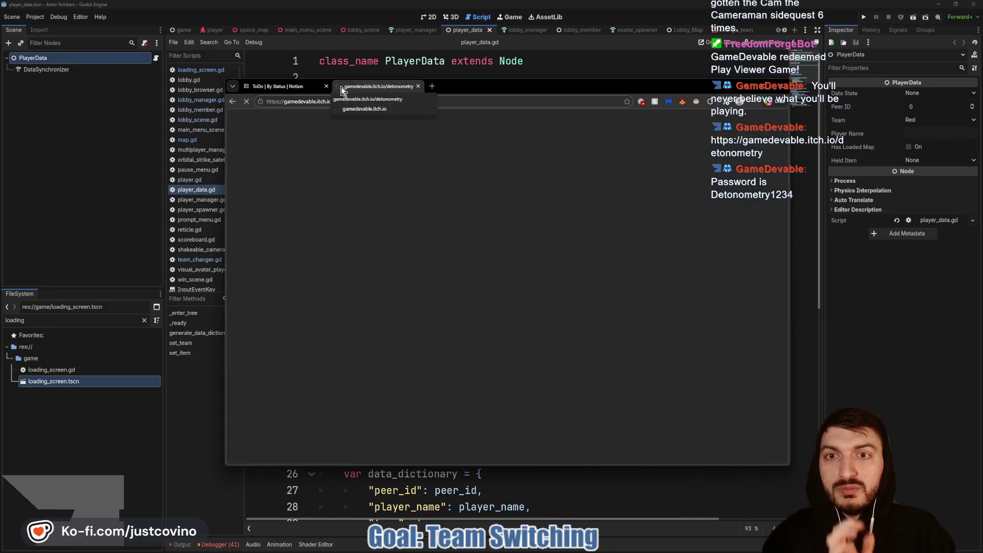
pyautogui.click(380, 175)
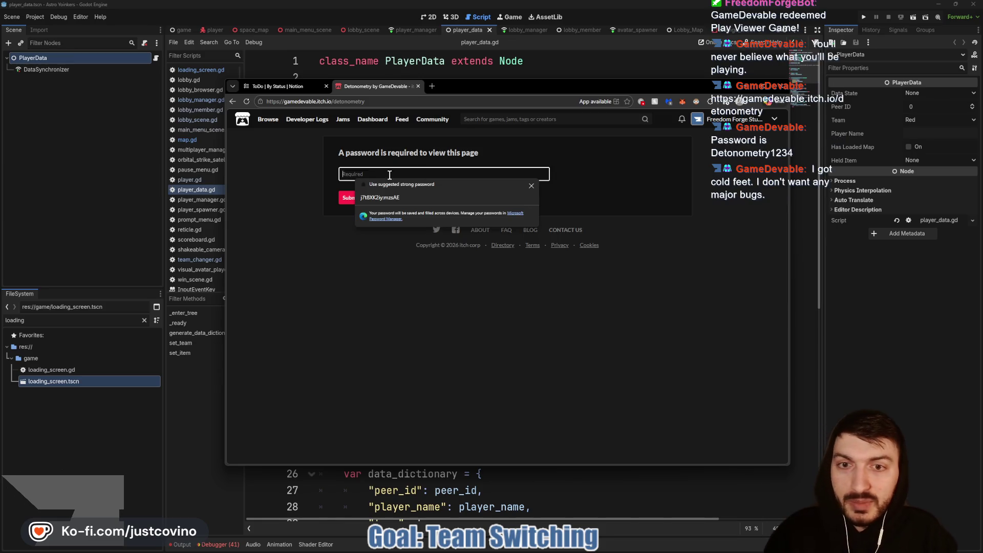
pyautogui.click(531, 188)
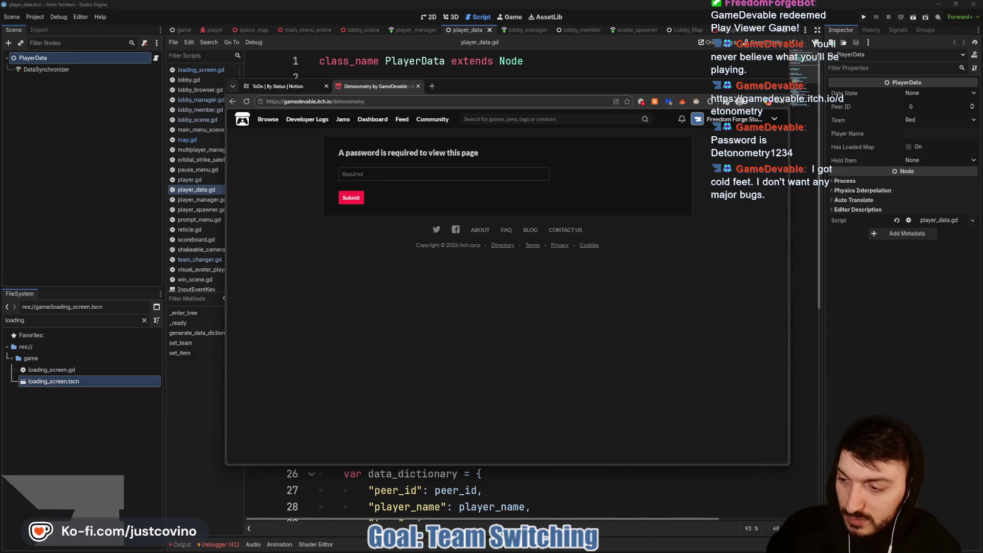
pyautogui.click(371, 173)
pyautogui.click(351, 197)
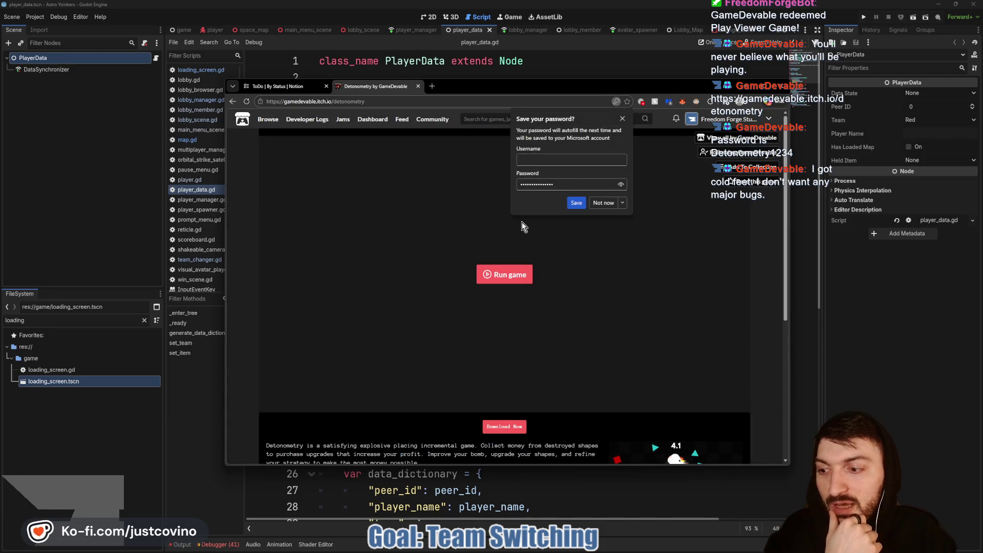
pyautogui.click(603, 204)
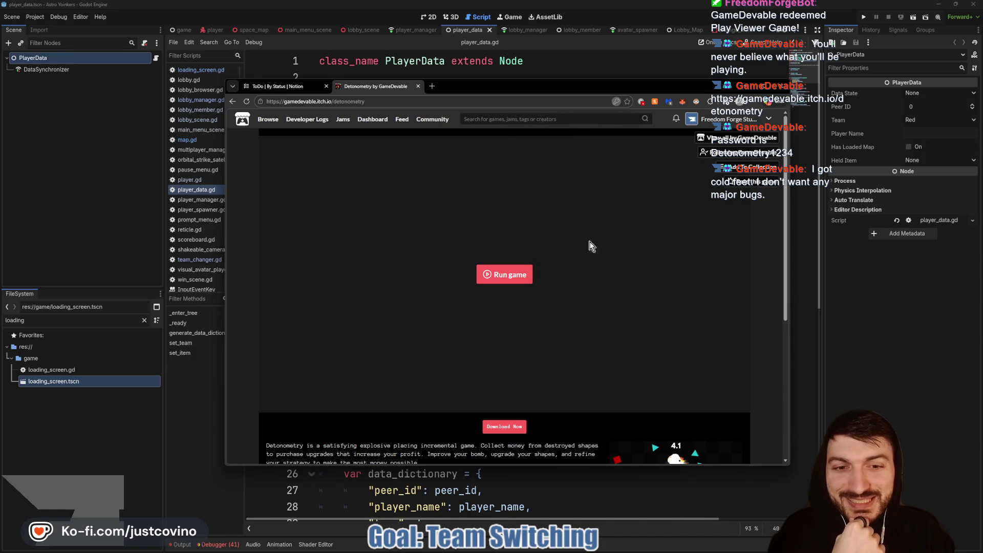
# - Enlarge the browser window and move it down to uncover the script
pyautogui.scroll(-5, 589, 282)
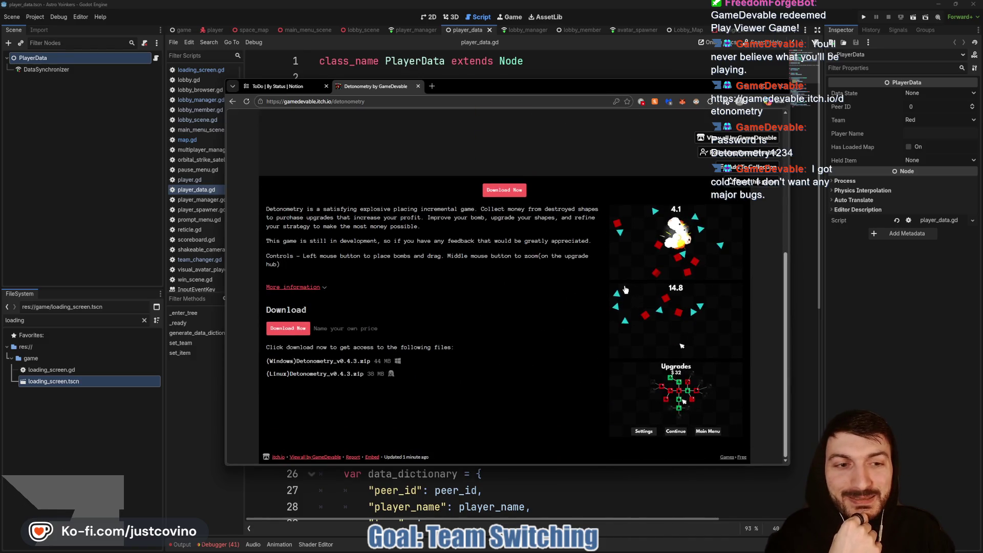
pyautogui.scroll(5, 516, 292)
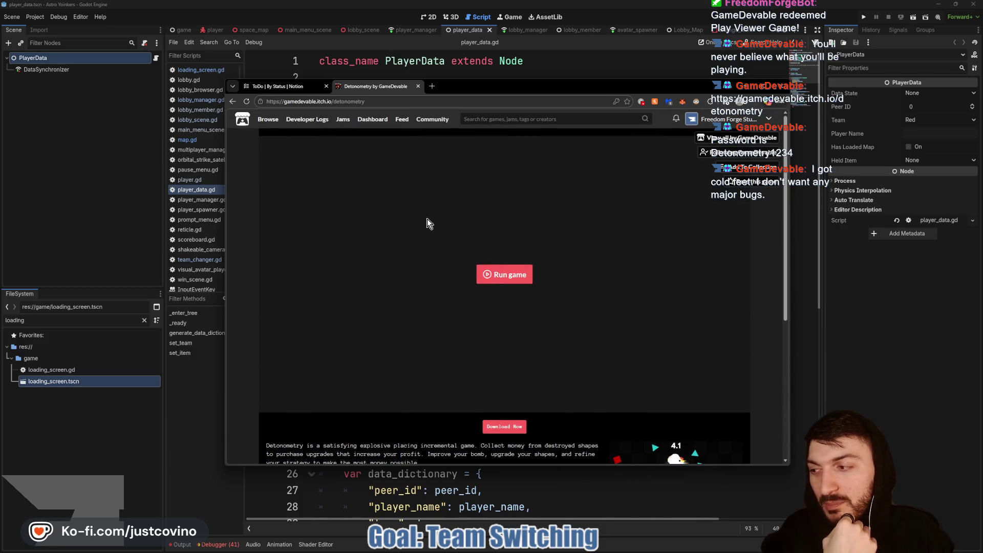
pyautogui.moveTo(481, 86); pyautogui.dragTo(417, 78)
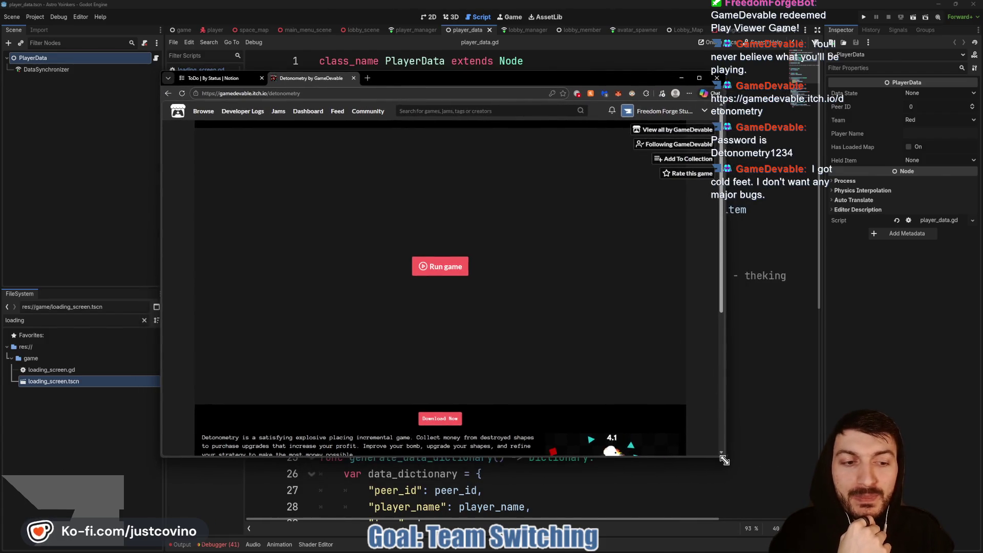
pyautogui.moveTo(723, 455); pyautogui.dragTo(808, 489)
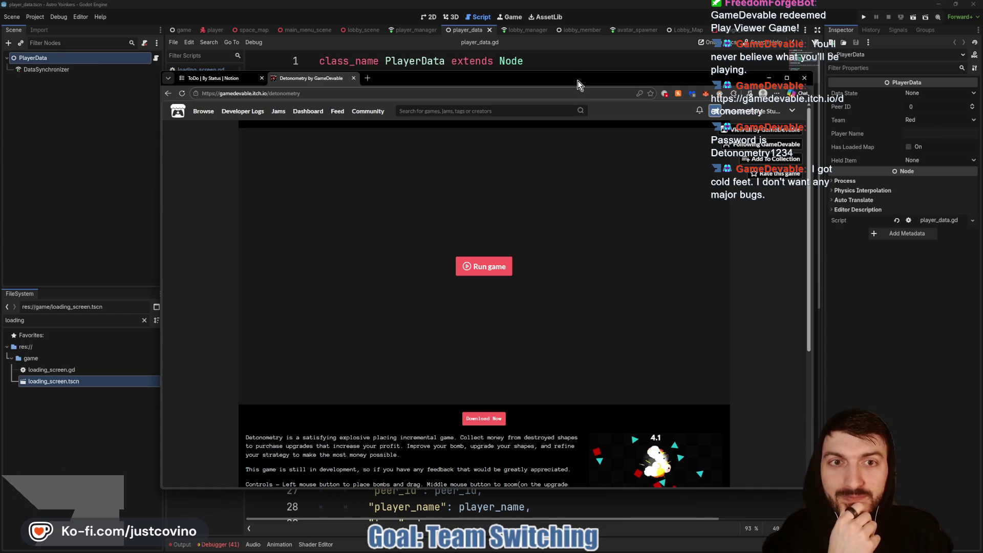
pyautogui.moveTo(578, 81); pyautogui.dragTo(638, 406)
pyautogui.moveTo(638, 407)
pyautogui.mouseDown()
pyautogui.moveTo(599, 535)
pyautogui.moveTo(595, 503)
pyautogui.moveTo(645, 402)
pyautogui.mouseUp()
# - Return to set_team in player_data.gd, then raise the Detonometry browser near the top of the screen
pyautogui.scroll(-5, 547, 253)
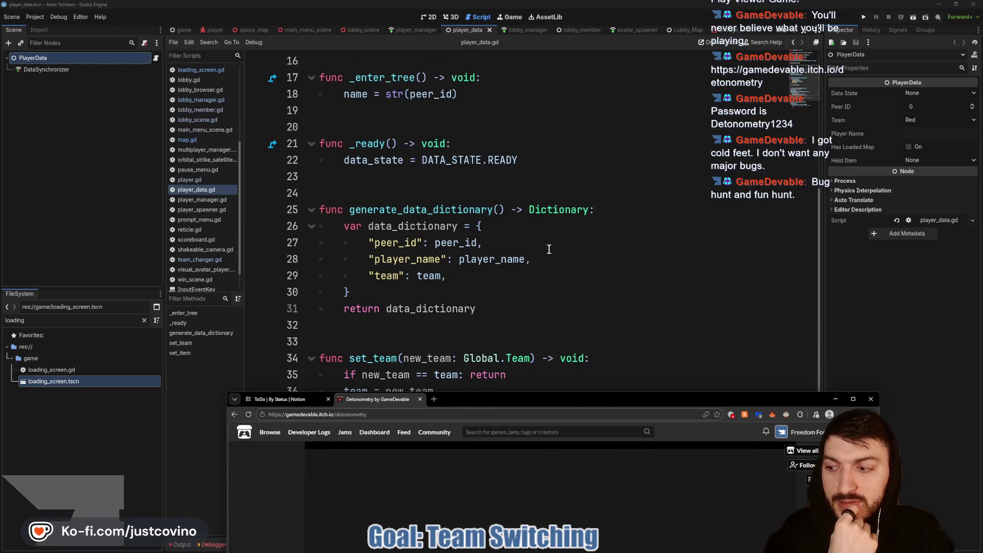
pyautogui.scroll(5, 549, 250)
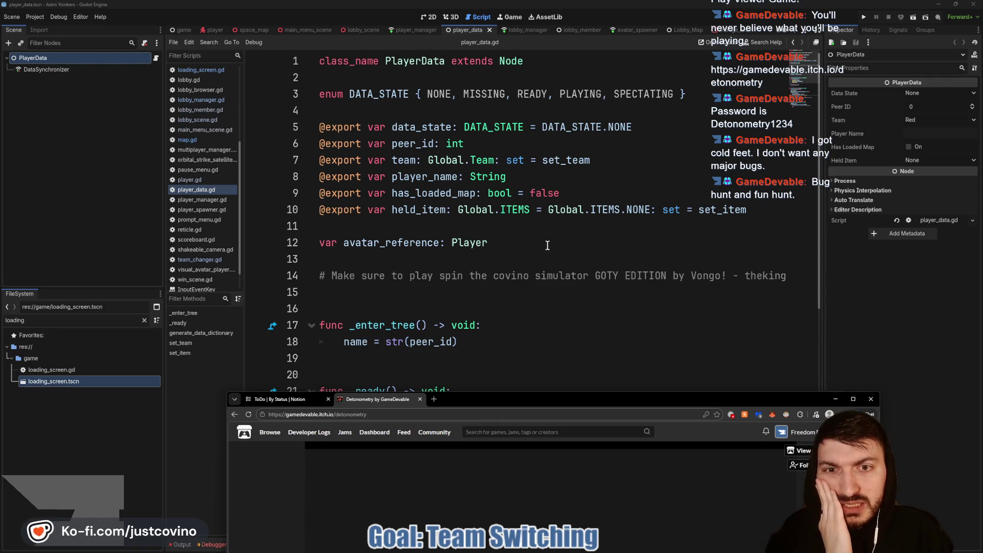
pyautogui.hotkey('ctrl', 'z')
pyautogui.click(532, 343)
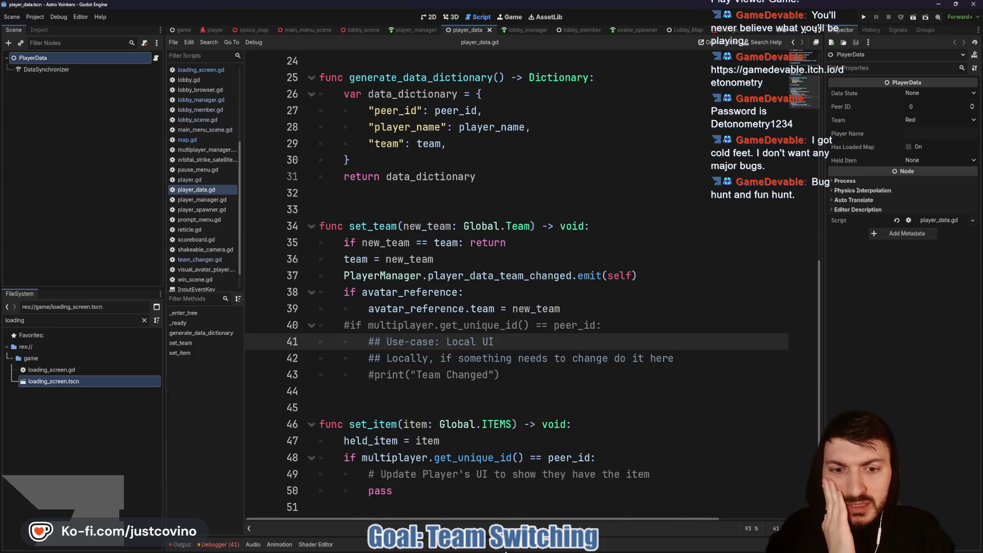
pyautogui.click(538, 550)
pyautogui.moveTo(529, 394); pyautogui.dragTo(481, 64)
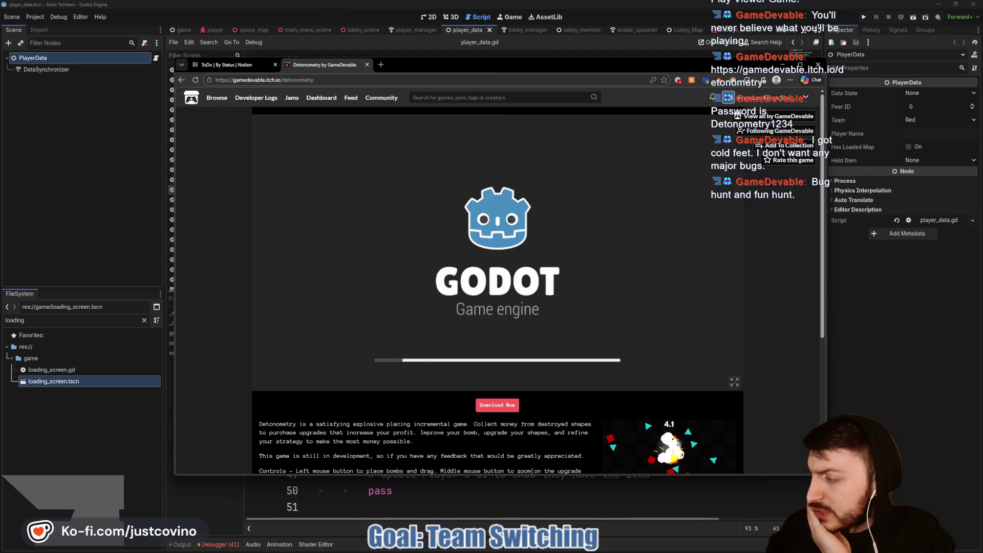
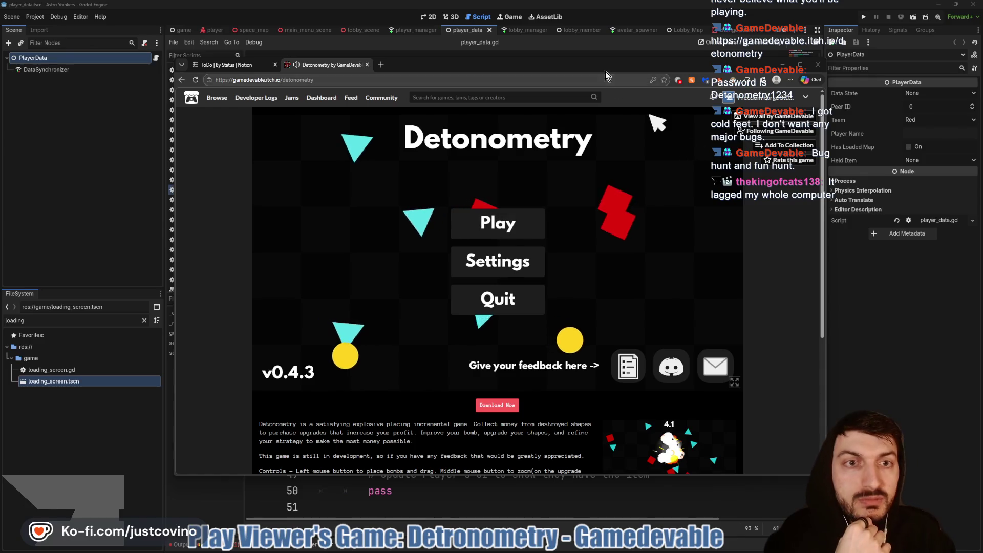
# - Move and enlarge the browser window, then run Detonometry full screen
pyautogui.moveTo(599, 64); pyautogui.dragTo(536, 51)
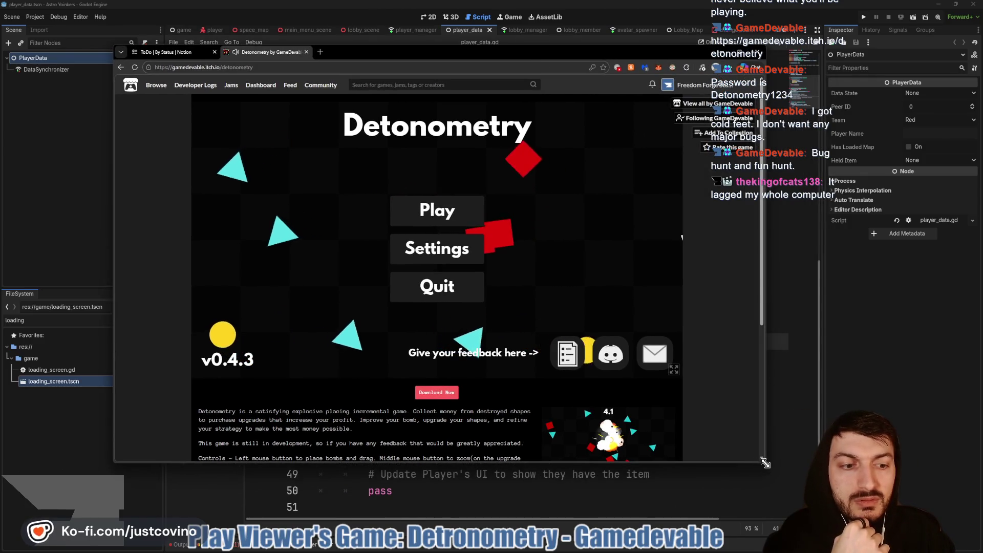
pyautogui.moveTo(766, 462); pyautogui.dragTo(947, 529)
pyautogui.moveTo(614, 49); pyautogui.dragTo(515, 48)
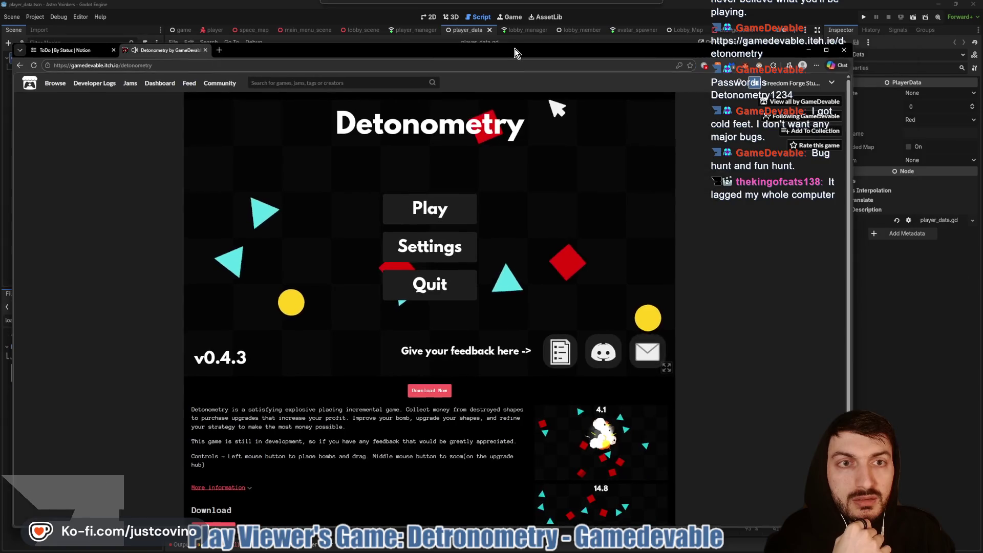
pyautogui.click(667, 368)
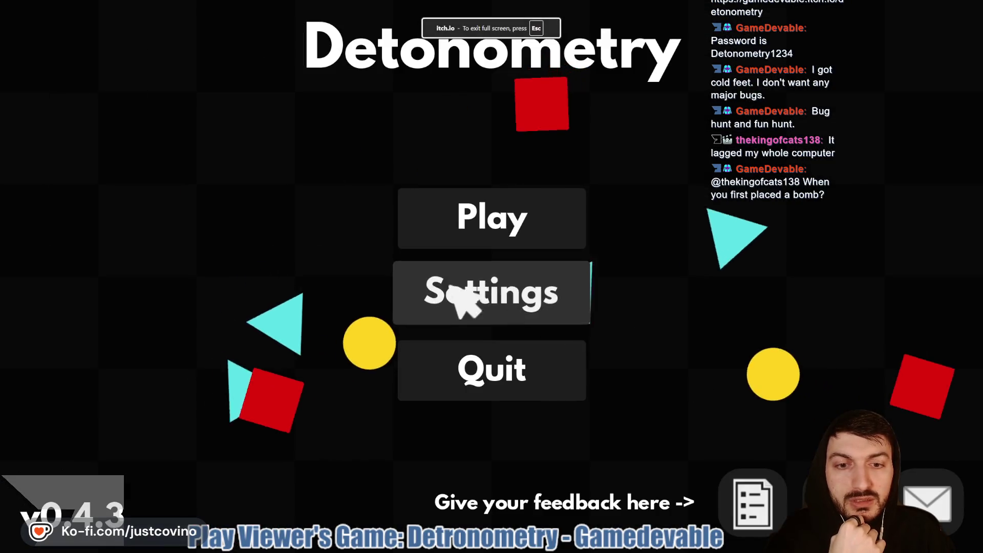
# - Max out the SFX and Music volume sliders in Settings and start a new round
pyautogui.click(561, 231)
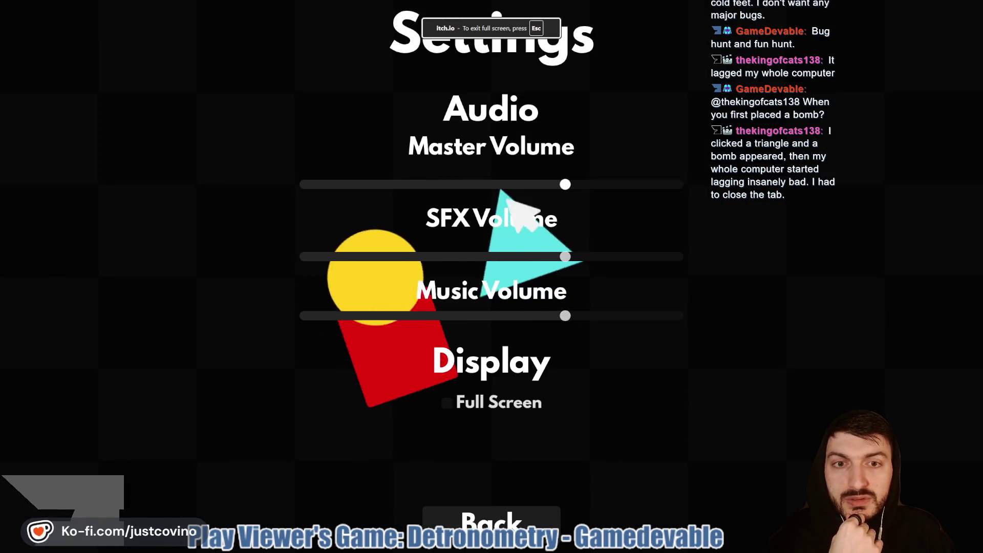
pyautogui.moveTo(563, 259)
pyautogui.mouseDown()
pyautogui.moveTo(626, 275)
pyautogui.moveTo(682, 271)
pyautogui.mouseUp()
pyautogui.moveTo(575, 325); pyautogui.dragTo(738, 339)
pyautogui.press('Escape')
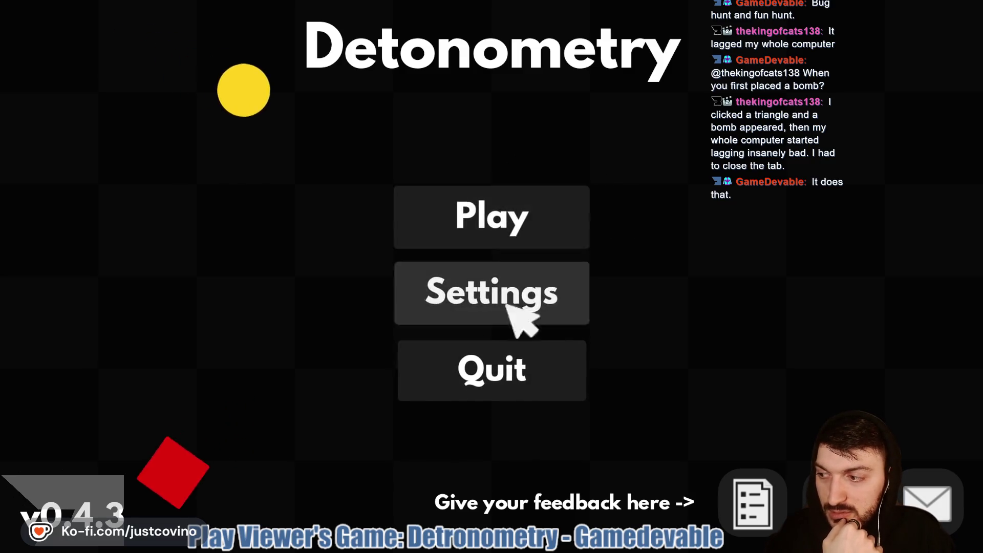
pyautogui.click(512, 210)
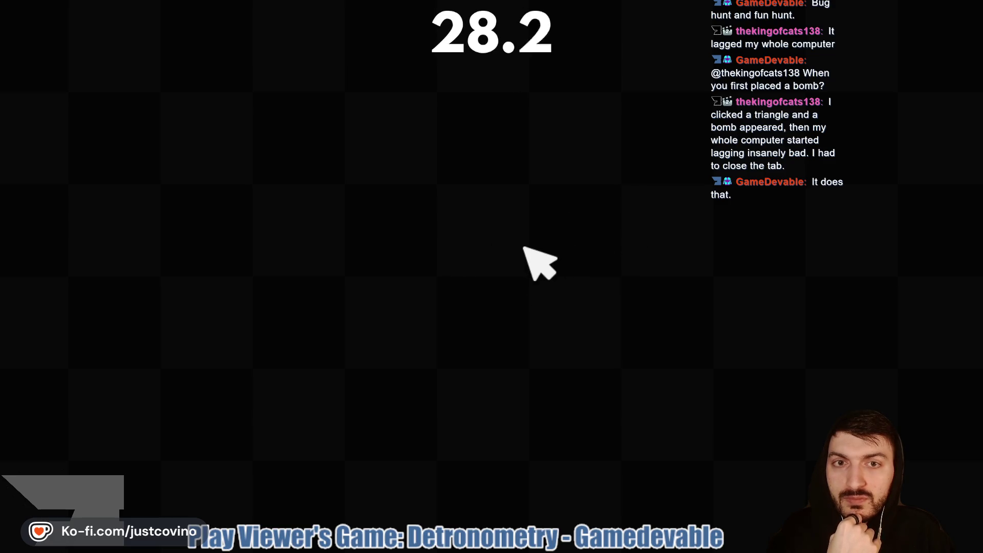
# - Bomb seven triangles across the field until time runs out, earning $8
pyautogui.click(639, 173)
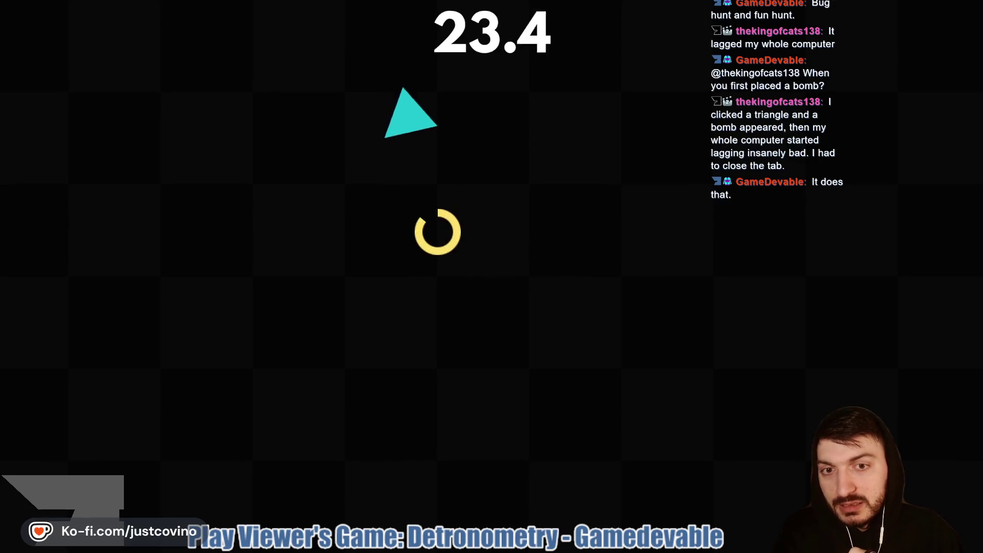
pyautogui.click(469, 225)
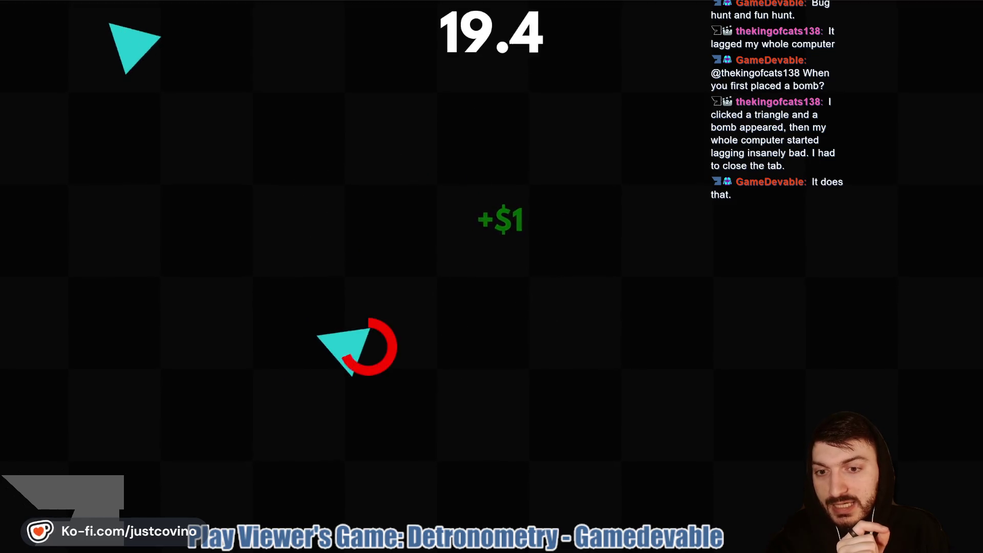
pyautogui.click(436, 327)
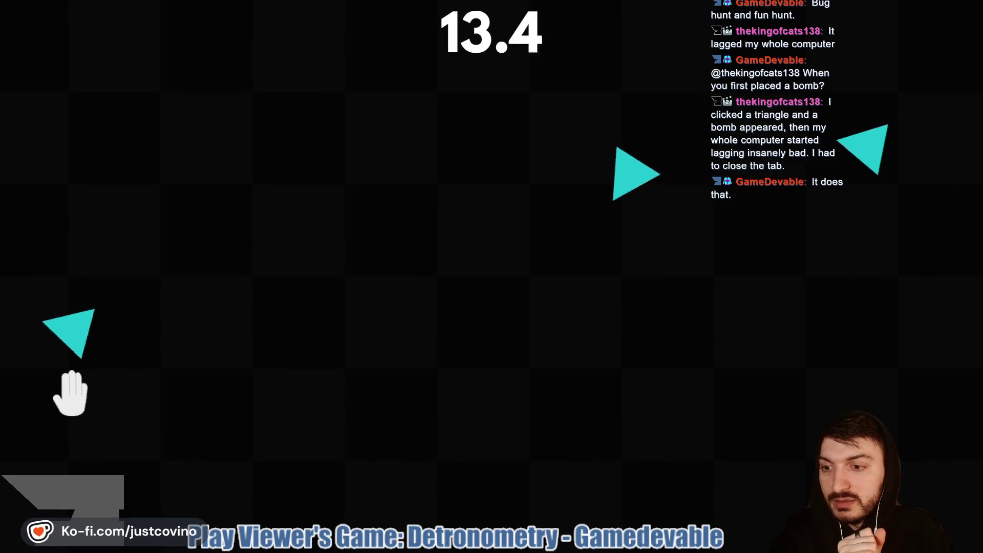
pyautogui.click(69, 384)
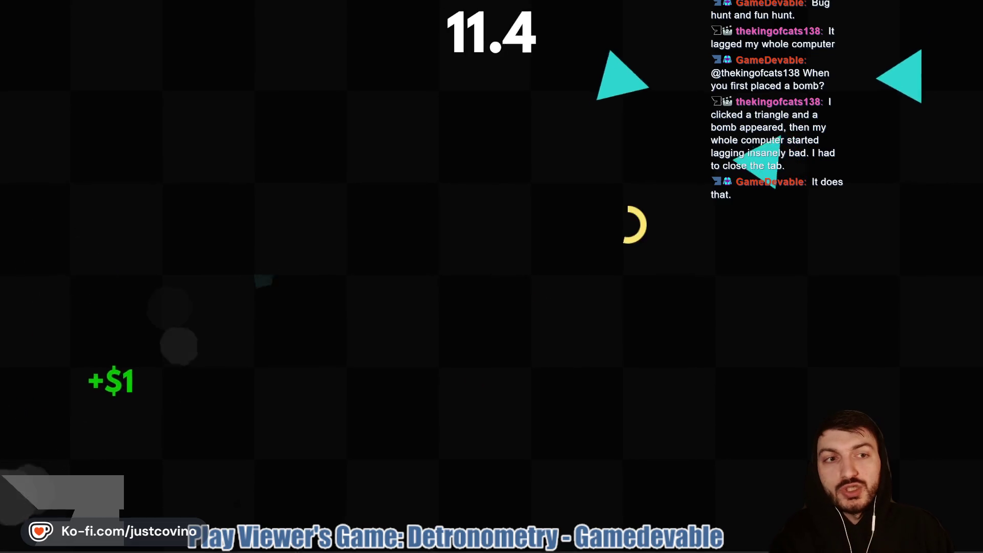
pyautogui.click(594, 190)
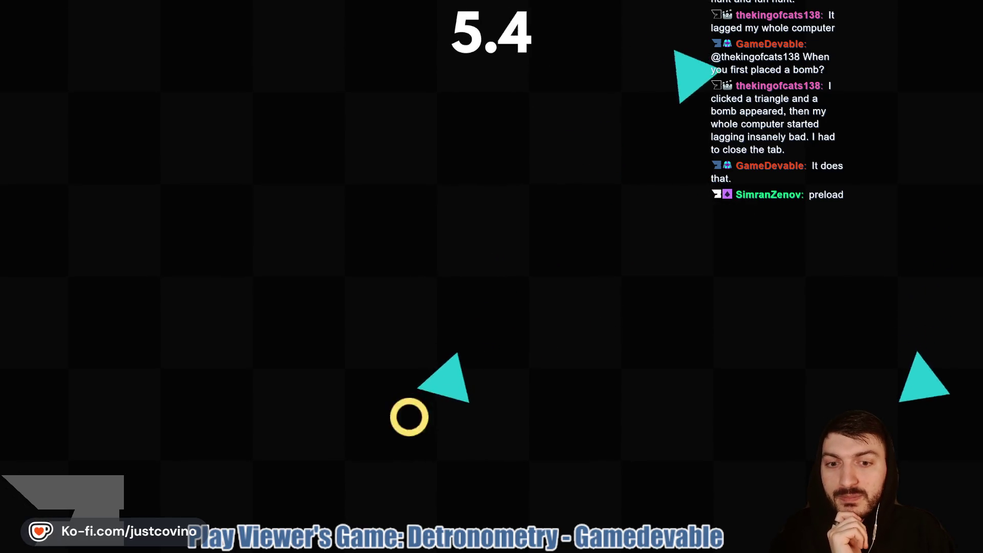
pyautogui.click(398, 430)
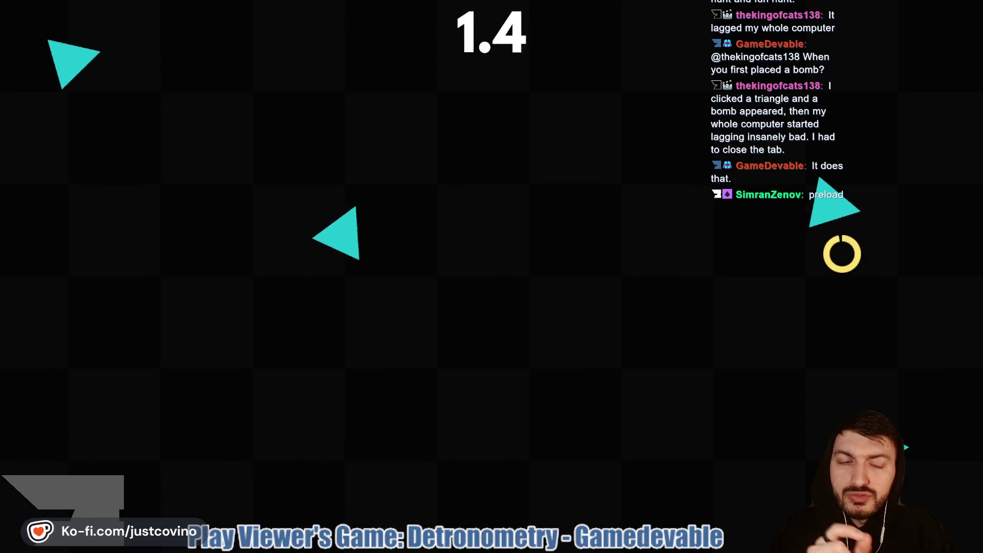
pyautogui.click(851, 246)
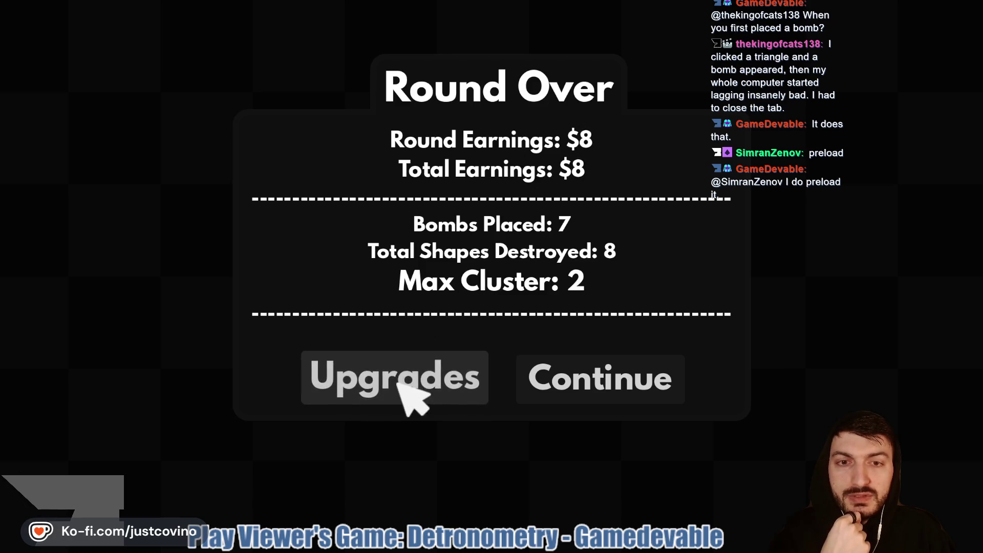
# - Buy the central Explosion Radius upgrade and begin the next round
pyautogui.click(379, 377)
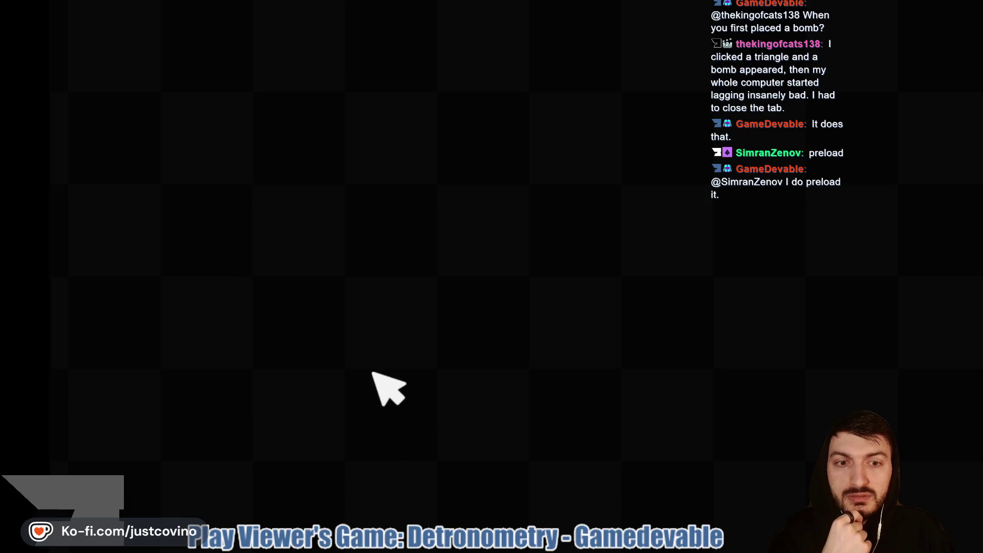
pyautogui.click(488, 267)
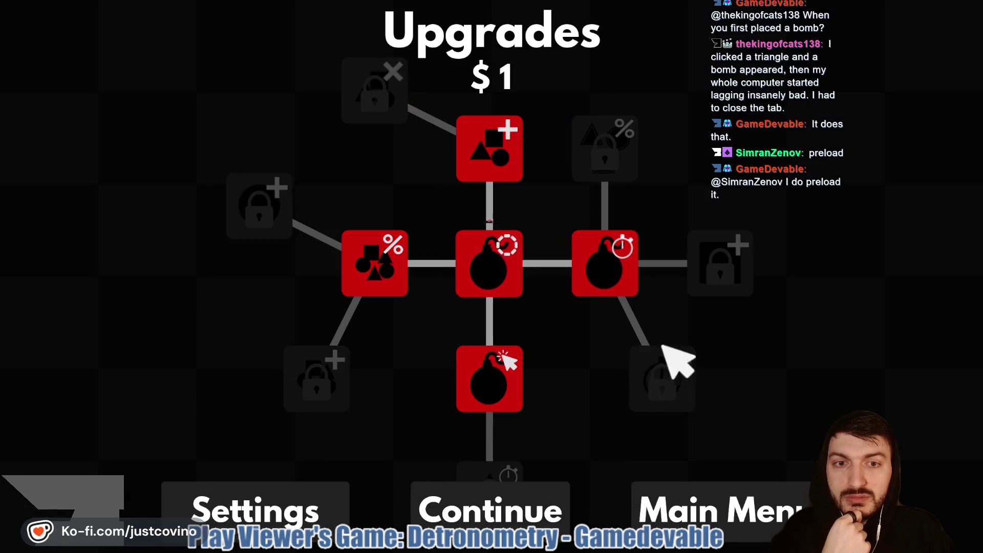
pyautogui.click(528, 498)
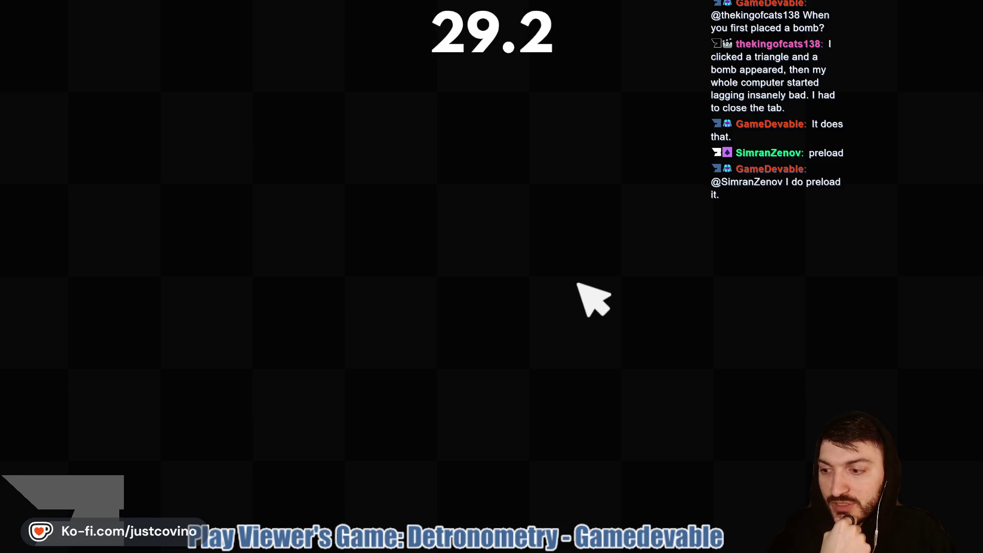
# - Bomb six triangles around the bottom, top centre and upper left of the field
pyautogui.click(235, 358)
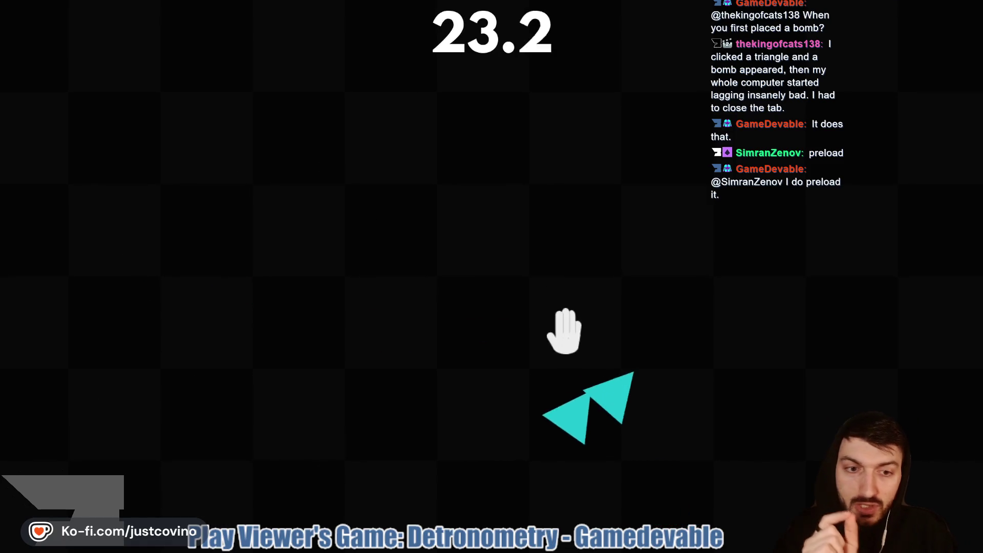
pyautogui.click(570, 342)
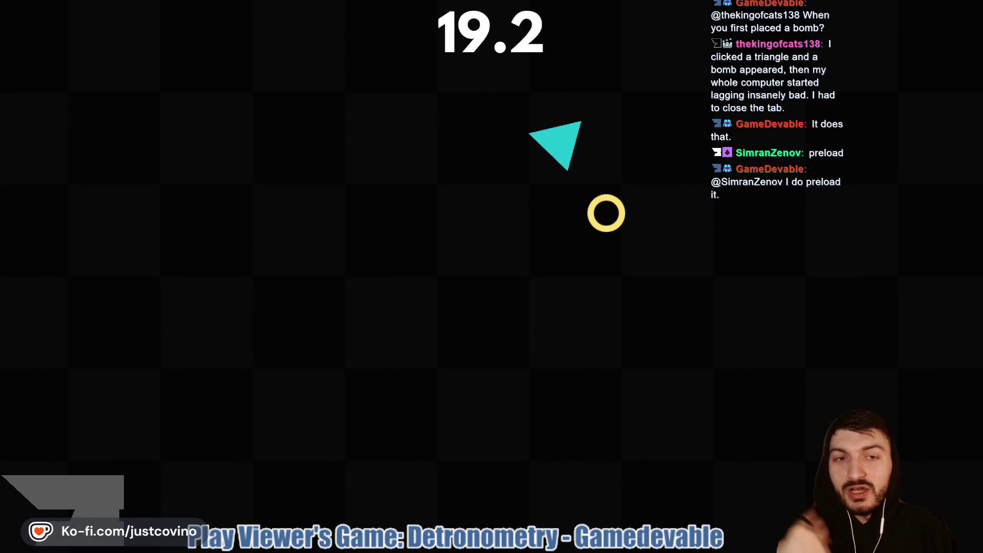
pyautogui.click(594, 212)
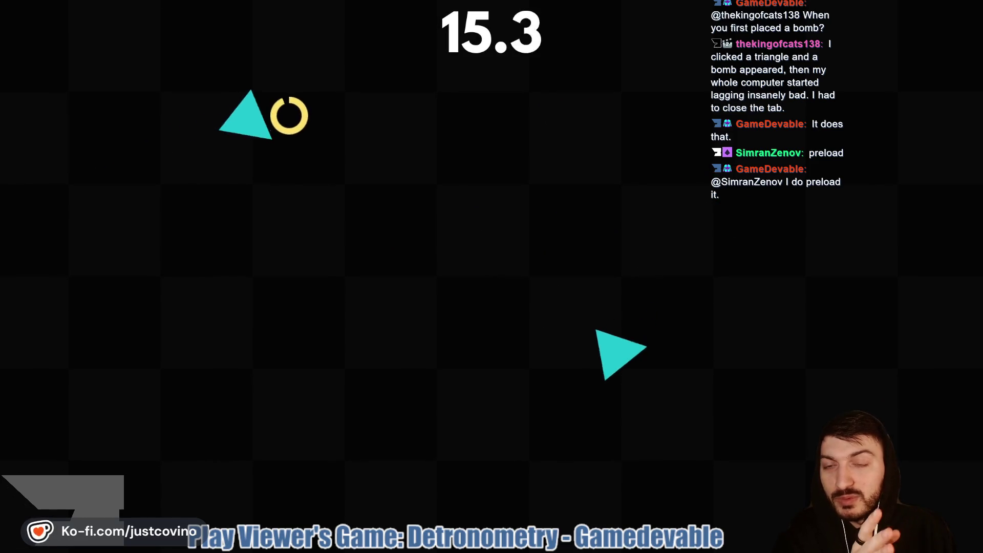
pyautogui.click(365, 90)
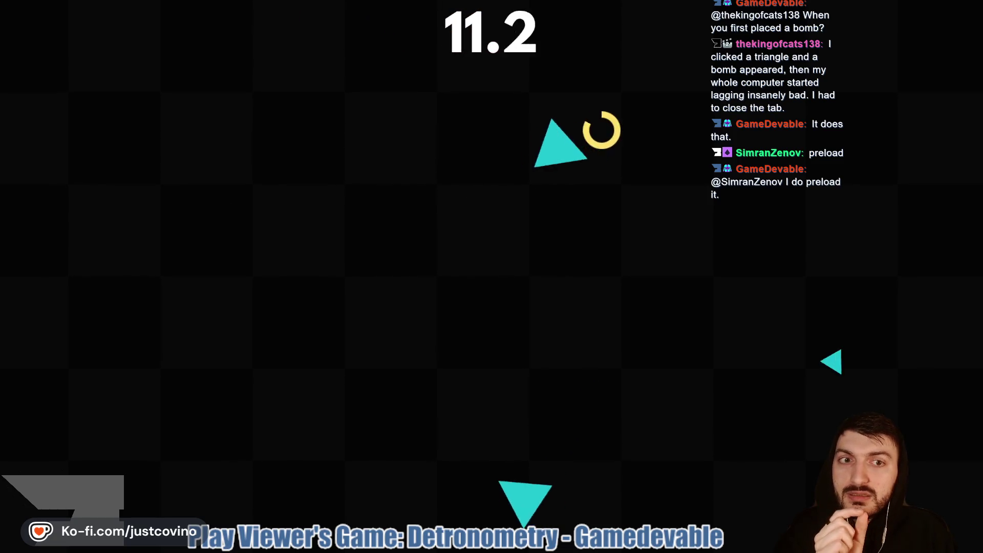
pyautogui.click(666, 110)
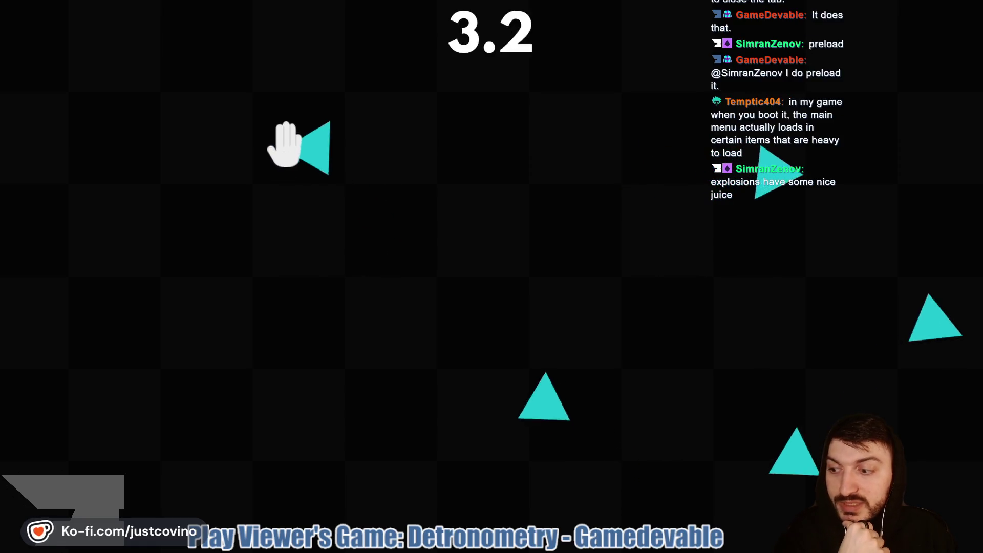
pyautogui.click(271, 113)
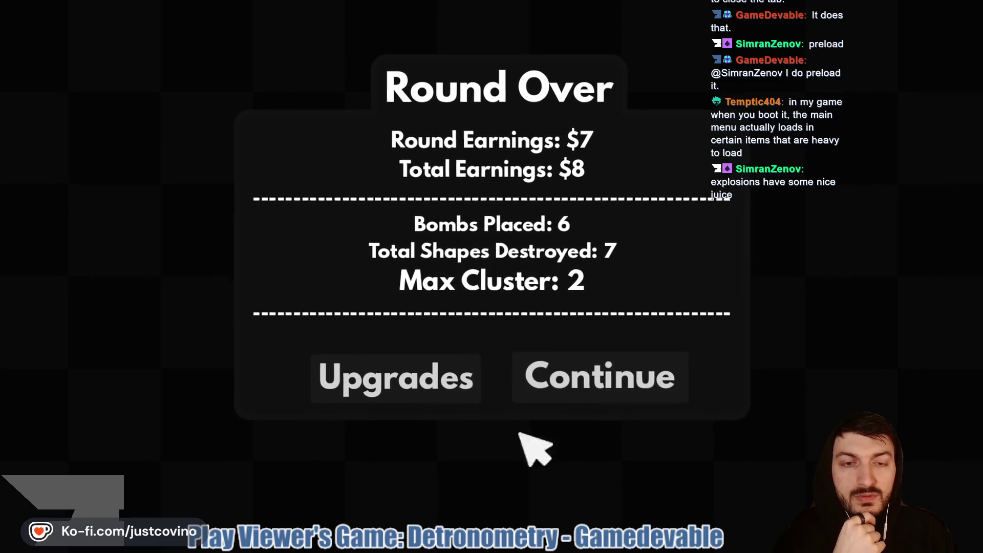
# - Skip all upgrades and bomb the triangles near the bottom and on the right
pyautogui.click(412, 383)
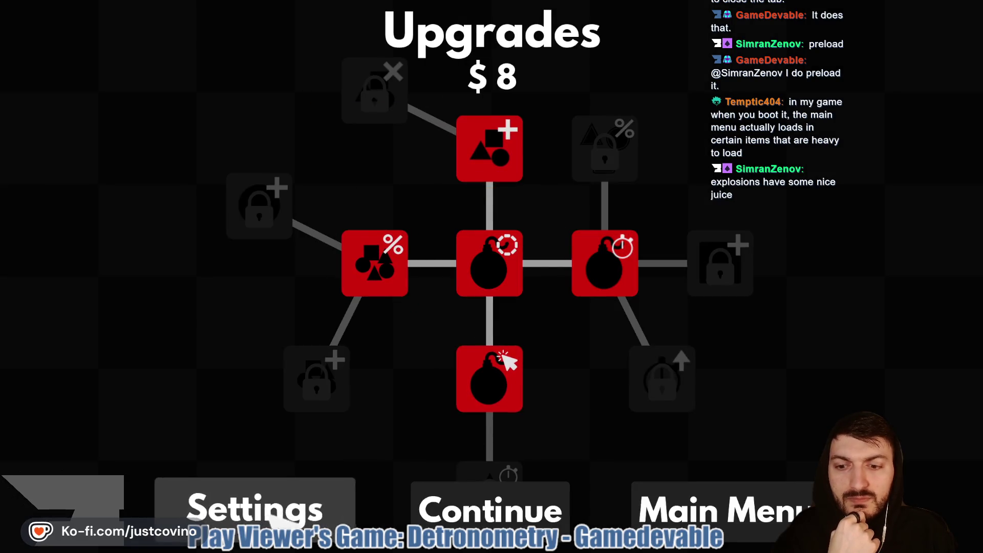
pyautogui.click(502, 476)
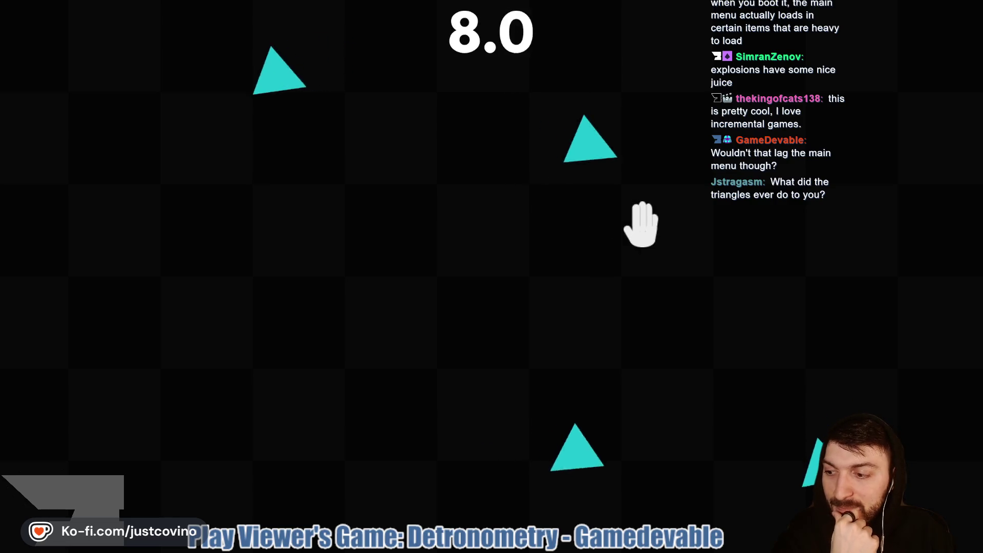
pyautogui.click(691, 433)
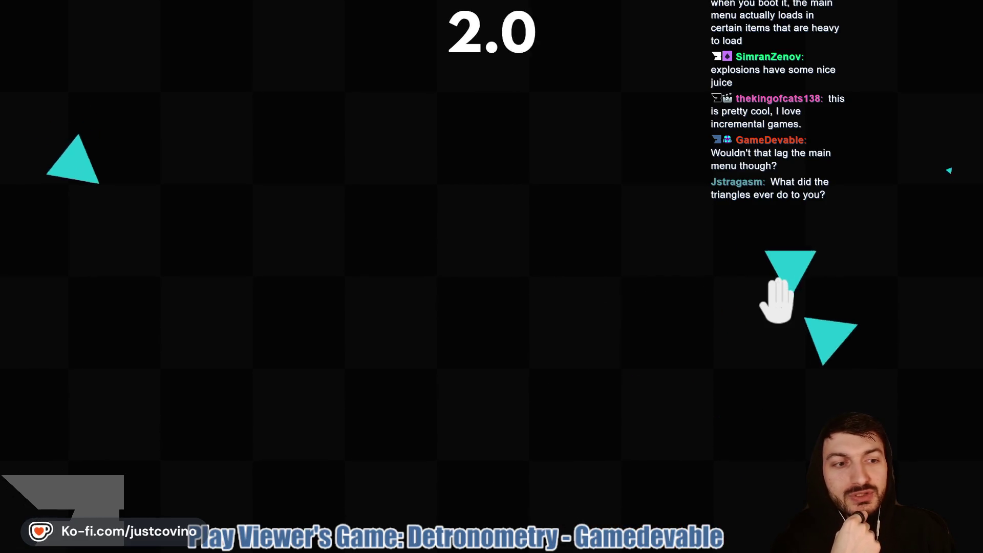
pyautogui.click(771, 290)
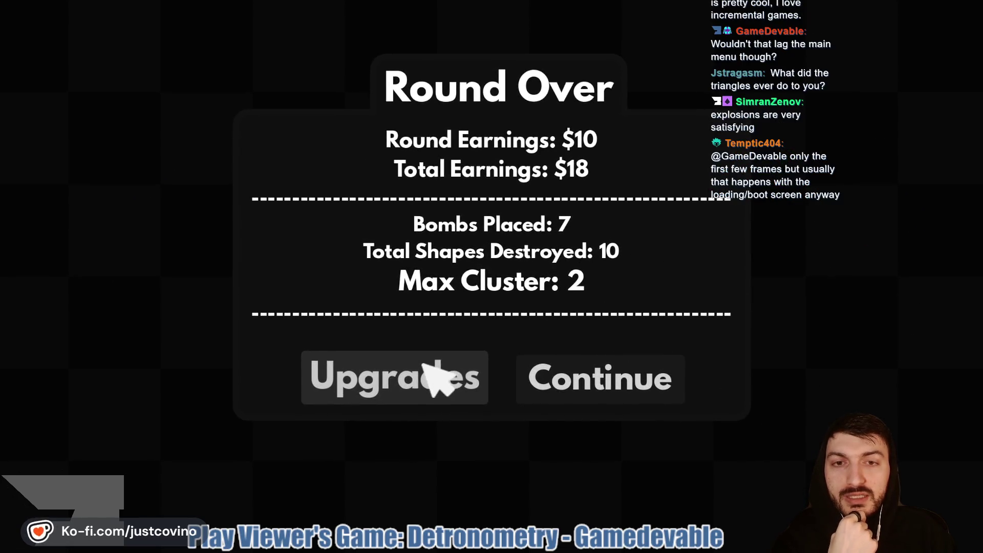
# - Buy the $14 Explosion Delay upgrade (1.25s to 1.0s) and bomb triangles left and right
pyautogui.click(393, 376)
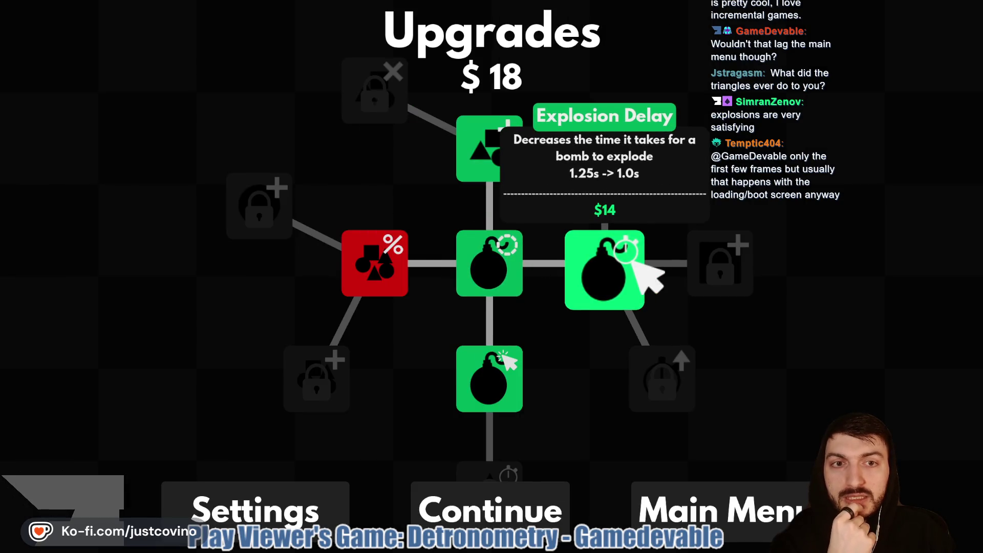
pyautogui.click(631, 262)
pyautogui.click(432, 492)
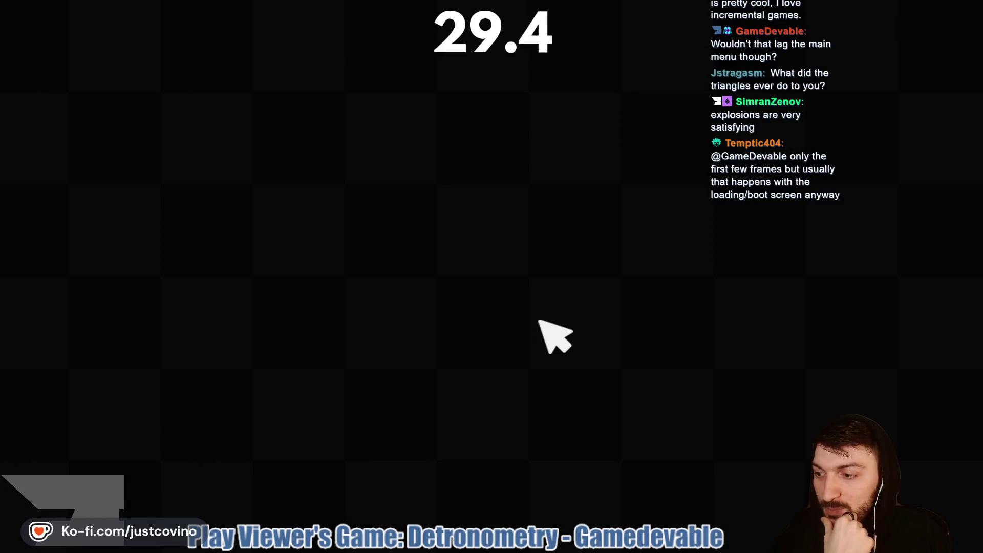
pyautogui.click(133, 337)
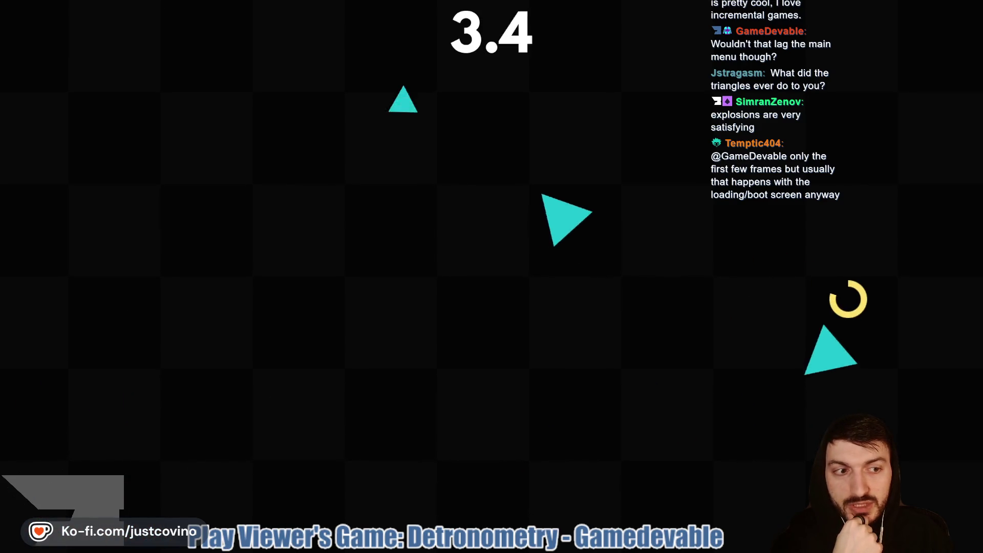
pyautogui.click(518, 149)
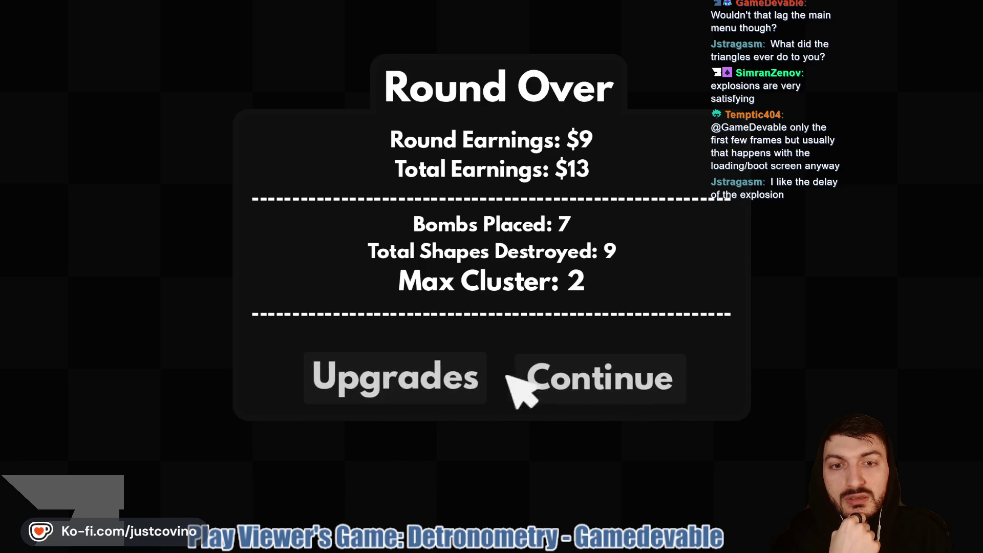
# - Drop six bombs near triangle clusters at the bottom, right and centre-left of the field
pyautogui.click(380, 355)
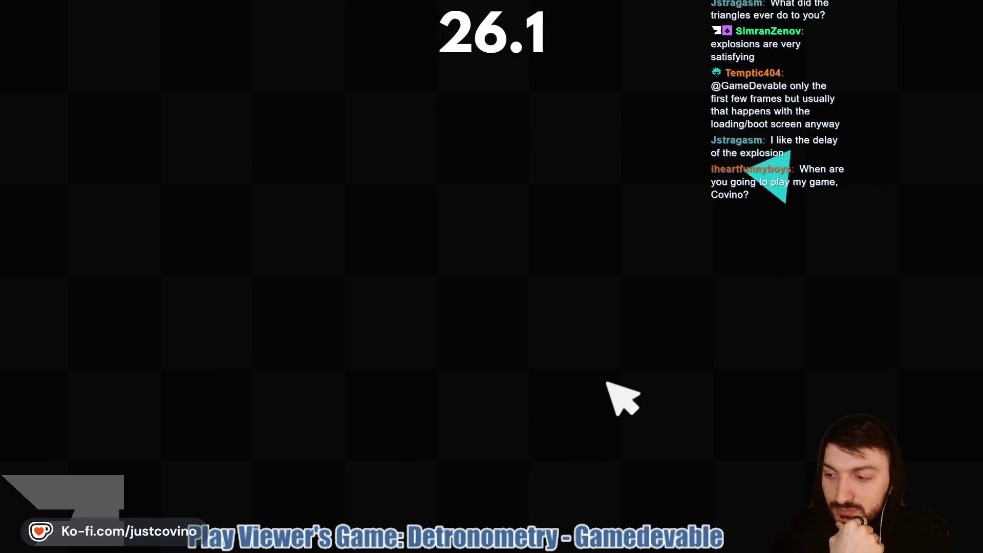
pyautogui.click(681, 264)
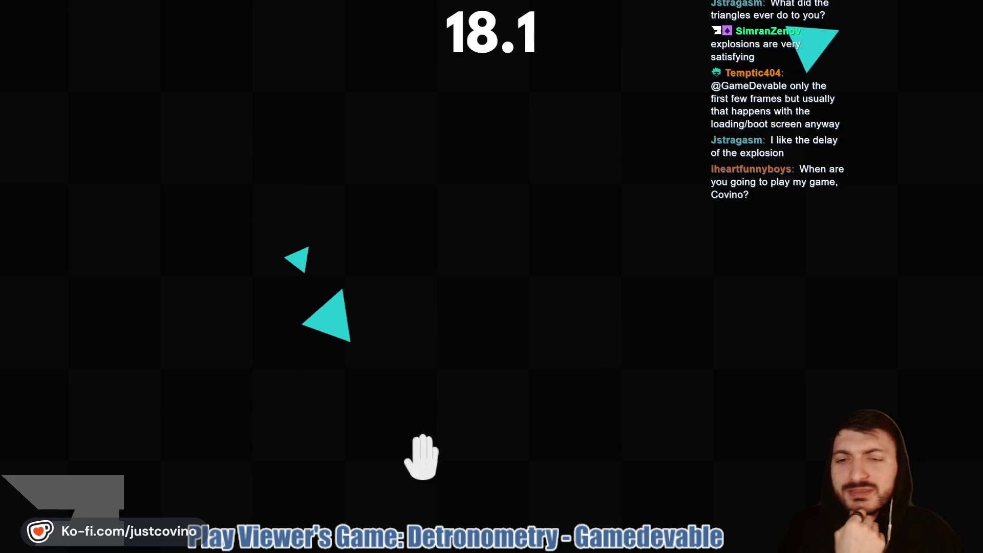
pyautogui.click(373, 400)
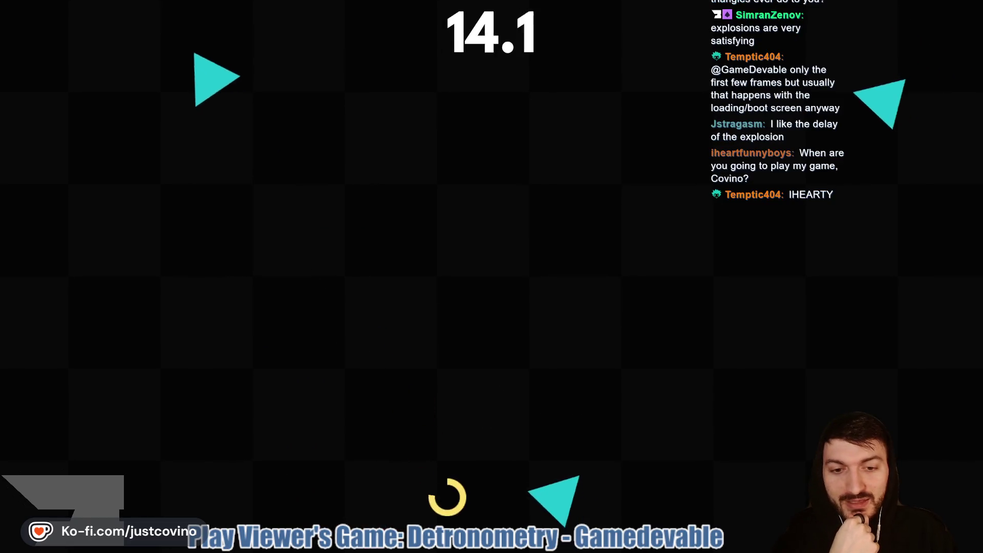
pyautogui.click(436, 454)
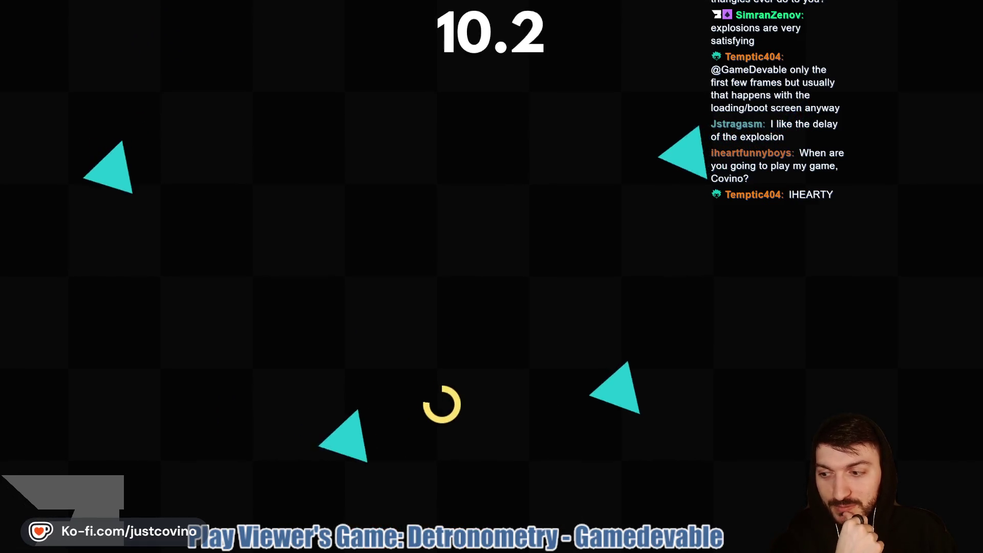
pyautogui.click(478, 403)
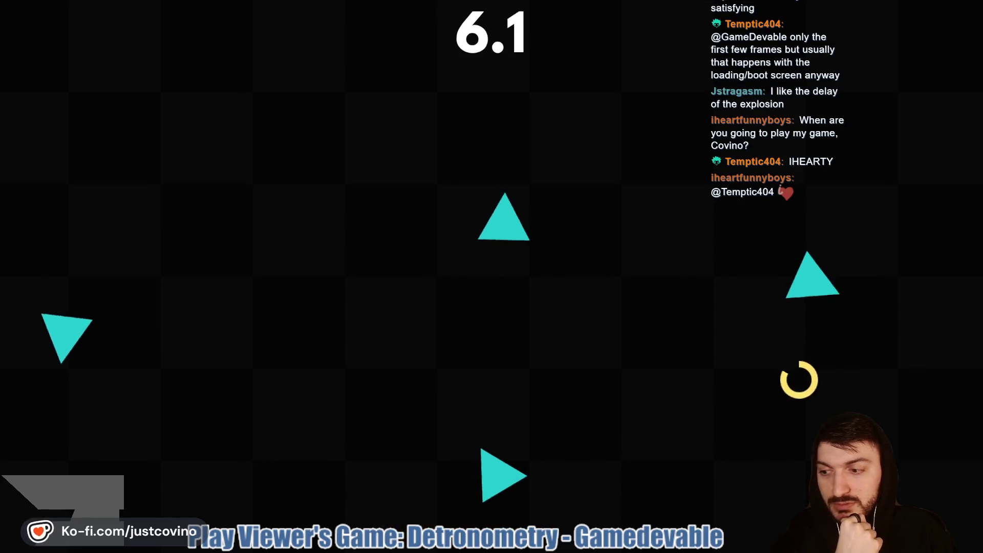
pyautogui.click(770, 366)
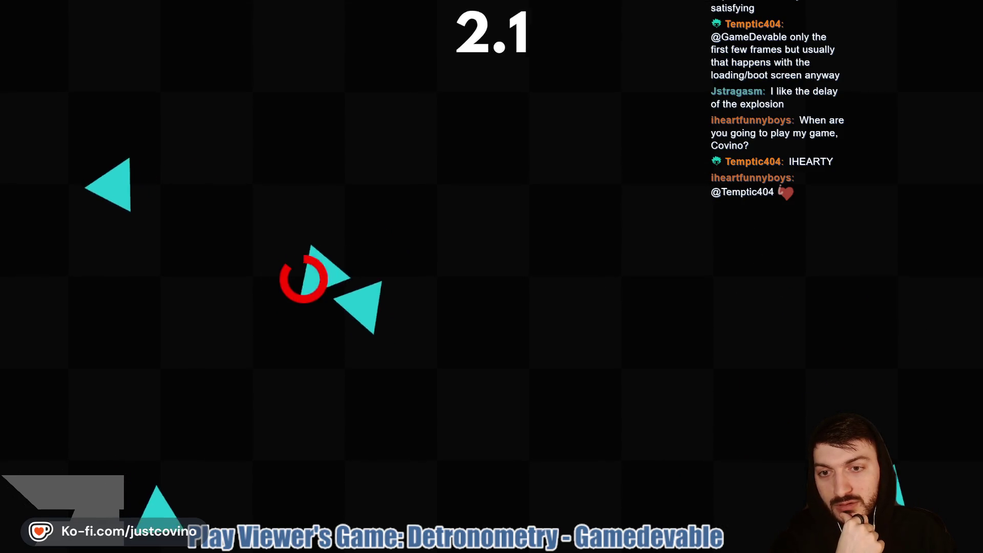
pyautogui.click(309, 259)
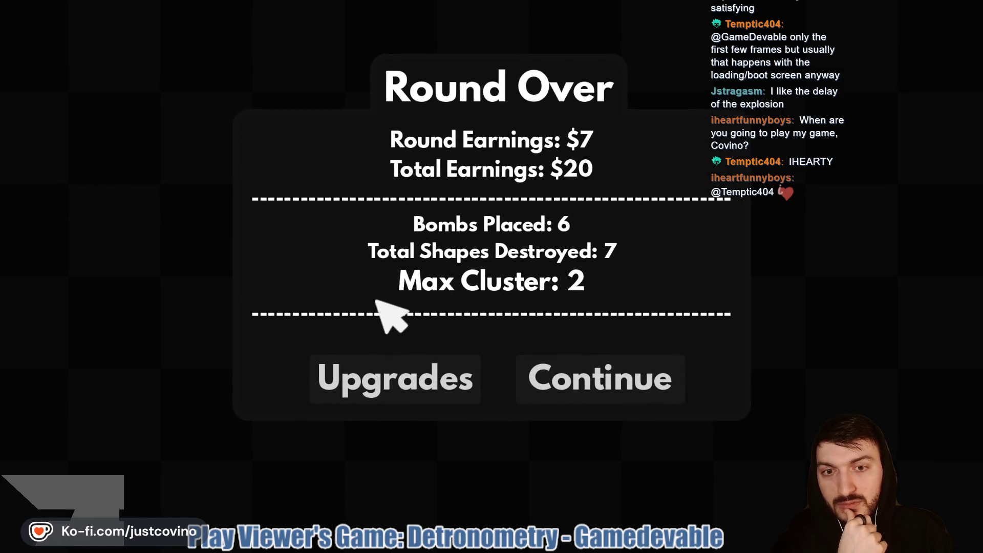
# - Buy the Explosion Radius upgrade and begin the next round
pyautogui.click(391, 395)
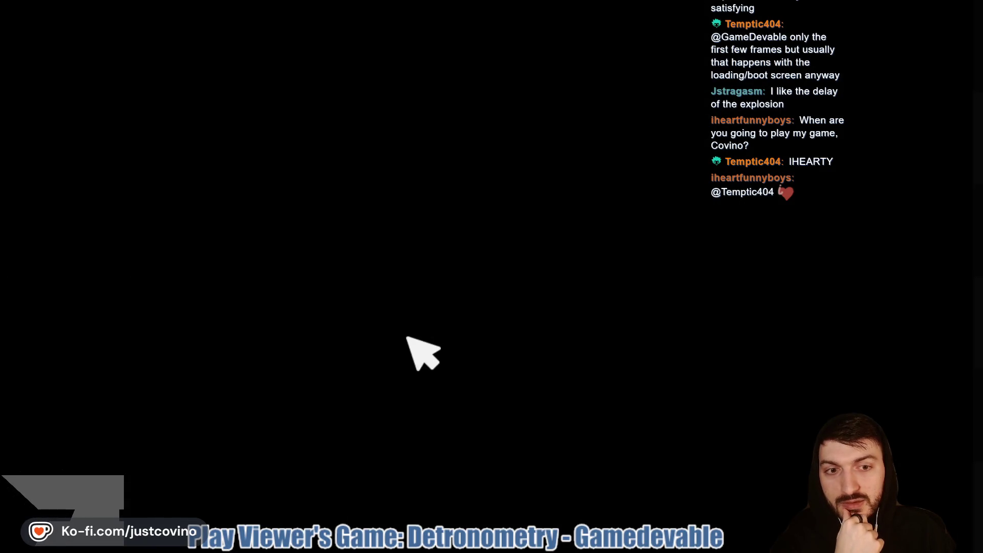
pyautogui.moveTo(629, 271)
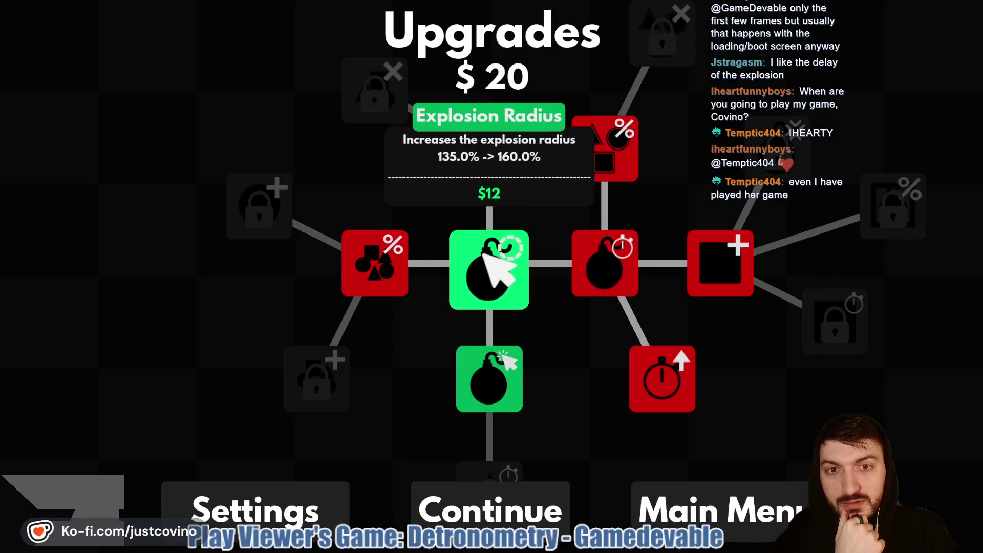
pyautogui.click(484, 256)
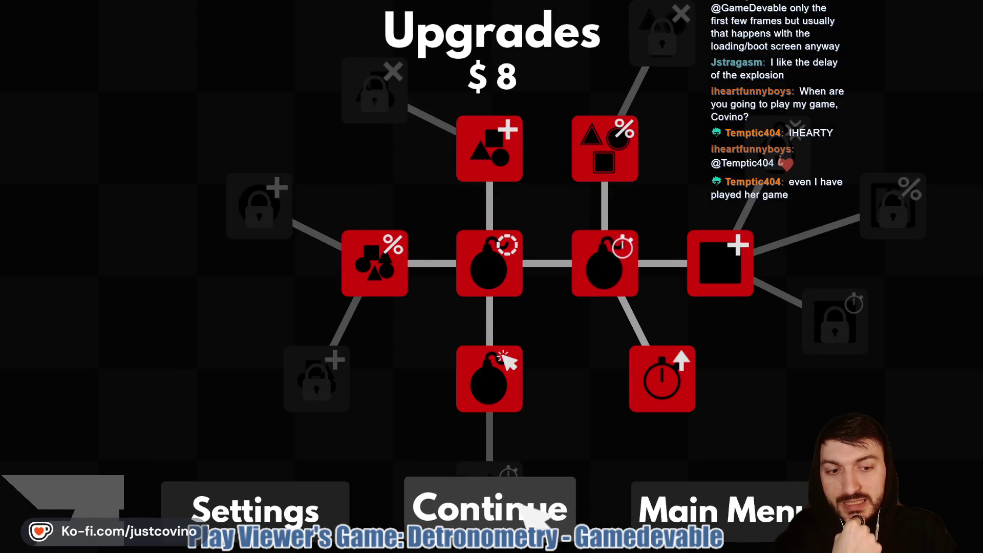
pyautogui.click(512, 507)
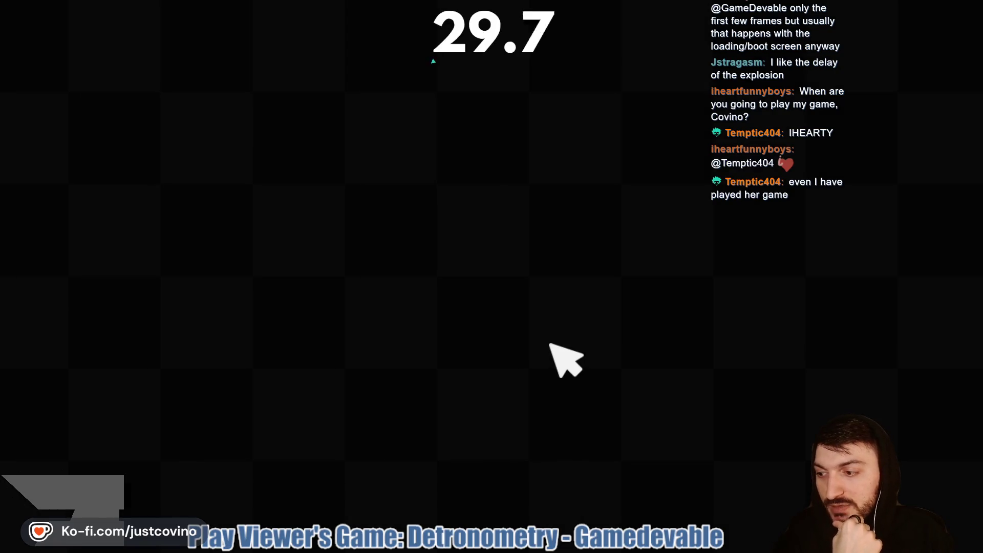
# - Drop five bombs near the central, left-side and lower-left triangles
pyautogui.click(287, 132)
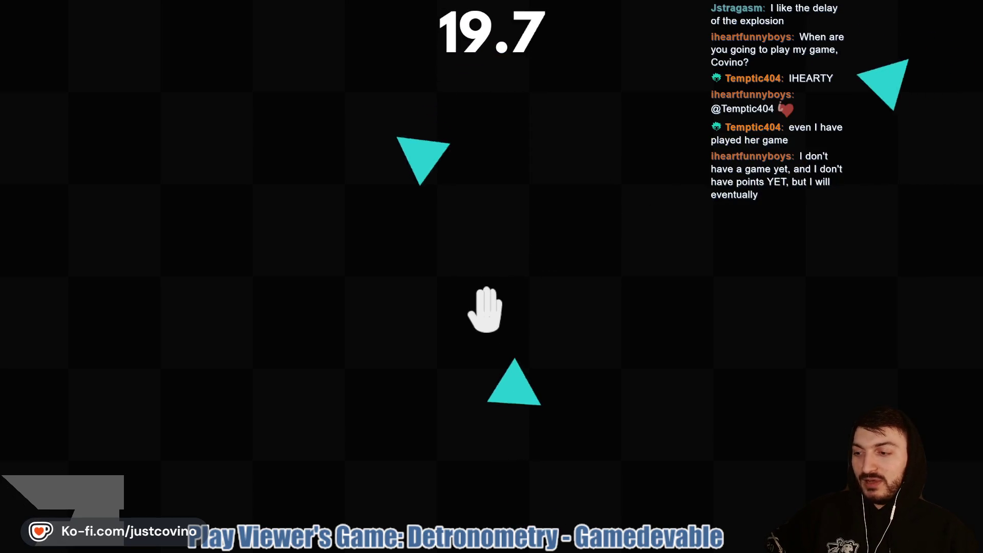
pyautogui.click(487, 294)
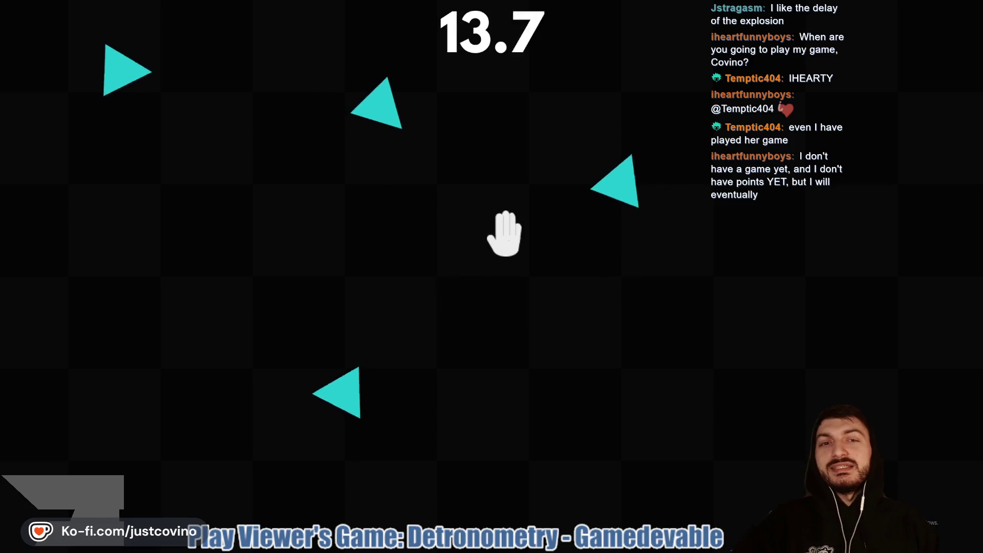
pyautogui.click(494, 219)
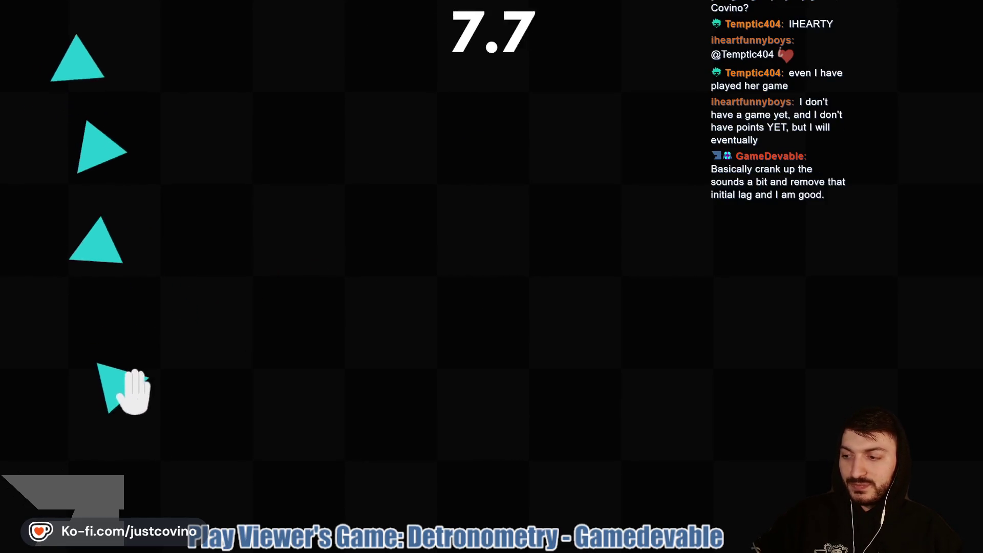
pyautogui.click(111, 440)
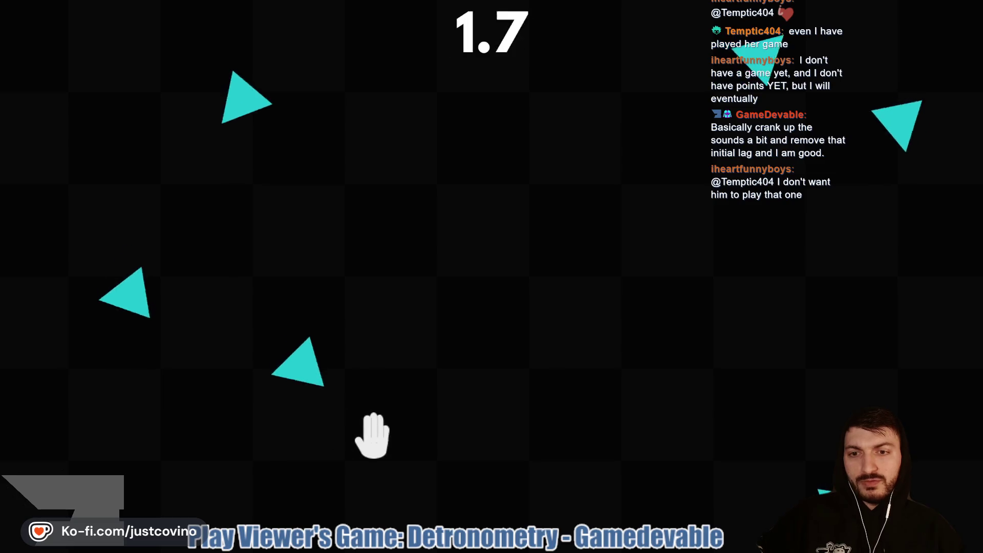
pyautogui.click(333, 432)
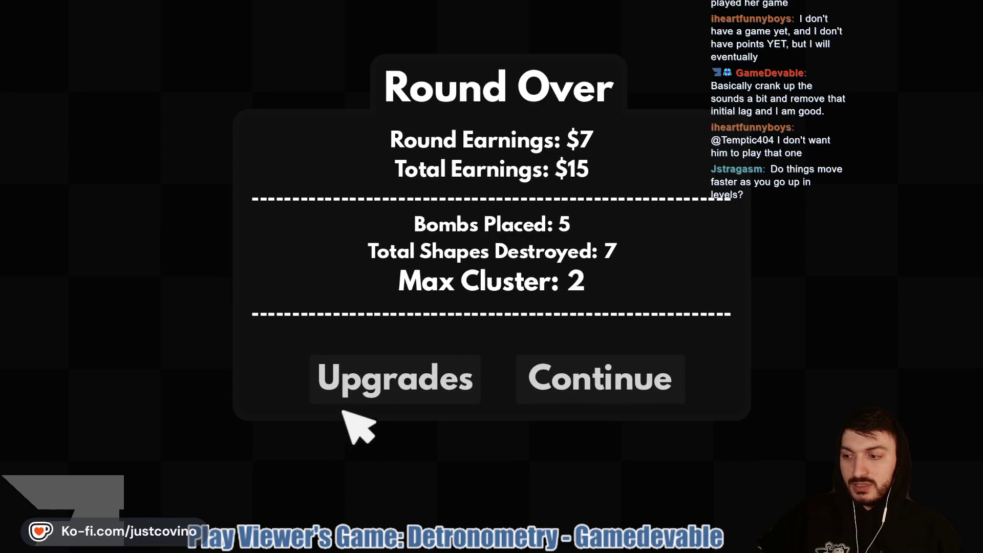
# - Check the Place Delay upgrade without buying, then drop five bombs near triangles
pyautogui.click(367, 382)
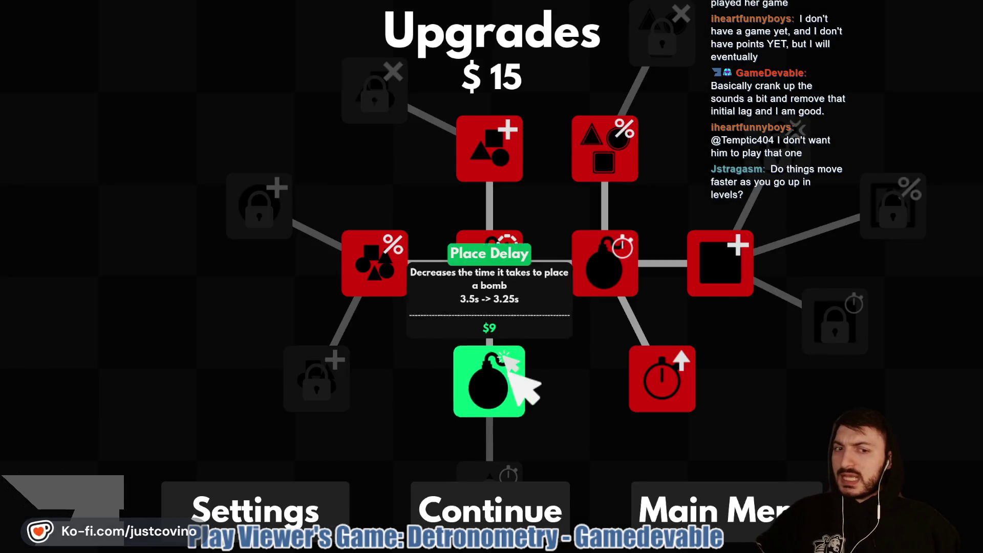
pyautogui.click(491, 511)
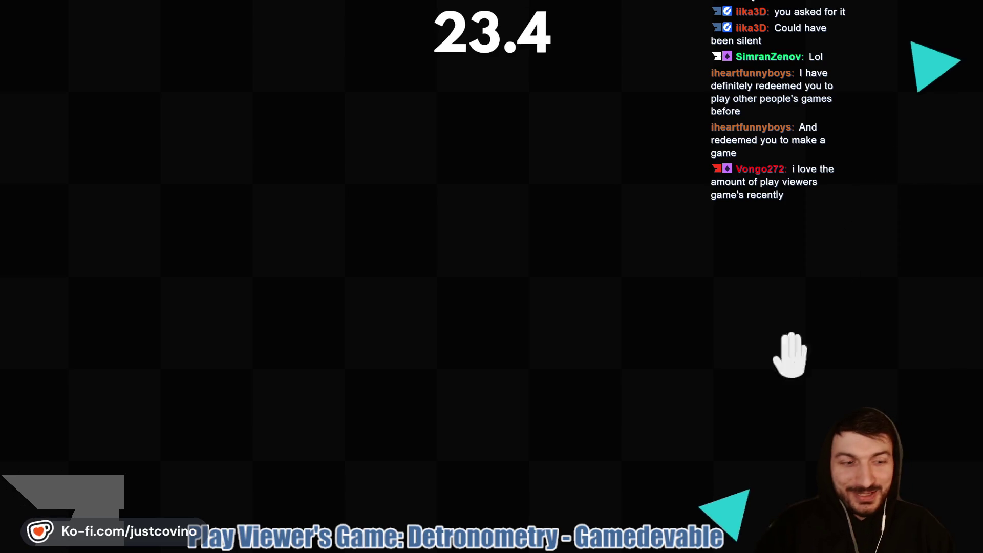
pyautogui.click(748, 424)
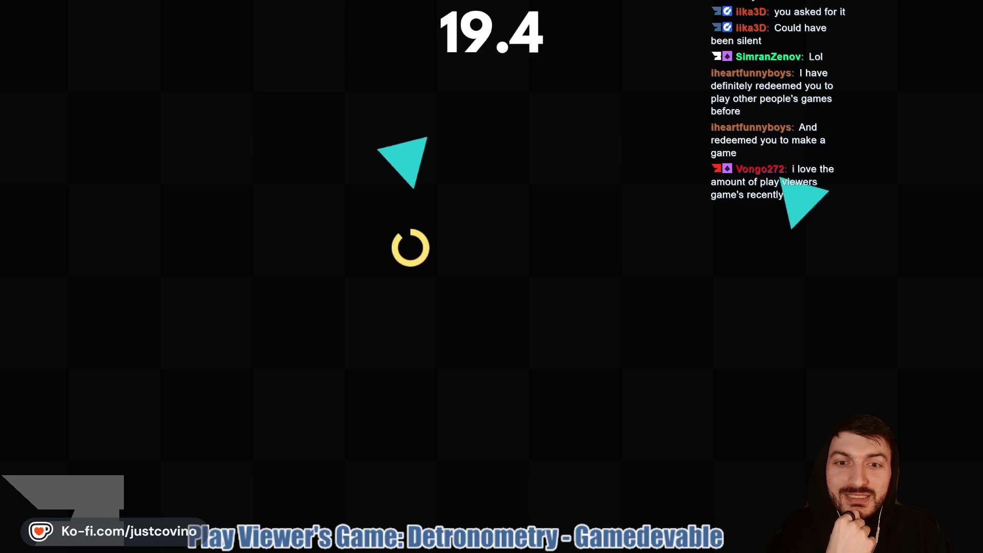
pyautogui.click(253, 209)
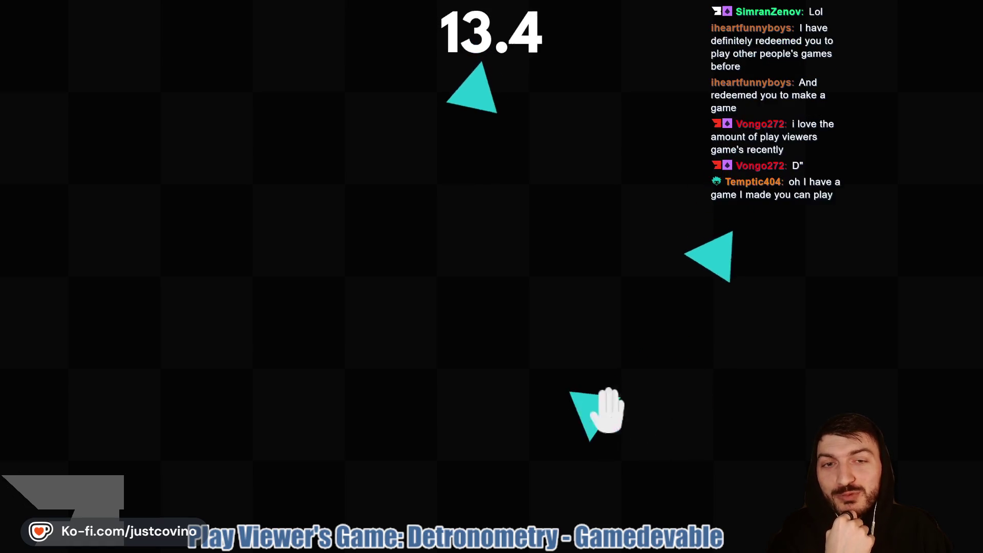
pyautogui.click(544, 439)
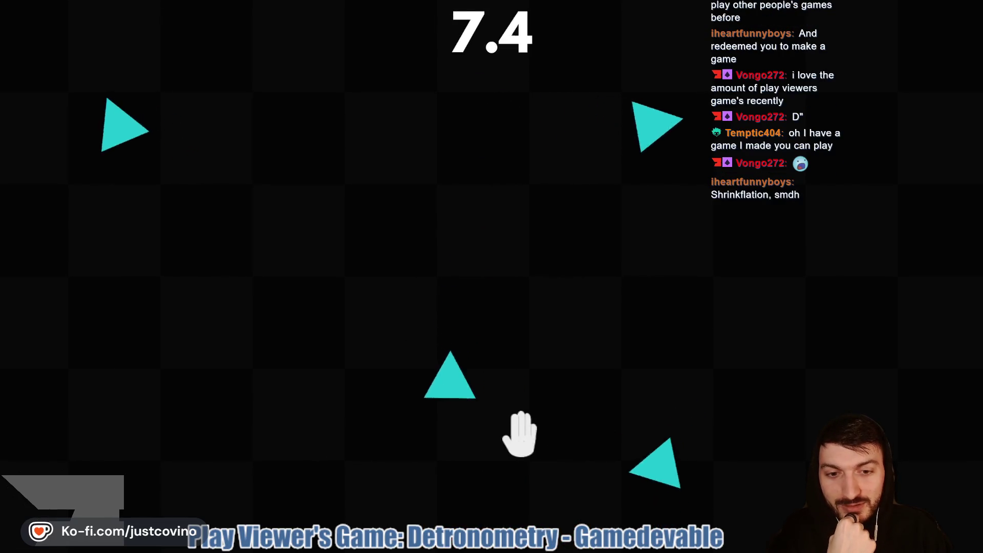
pyautogui.click(469, 421)
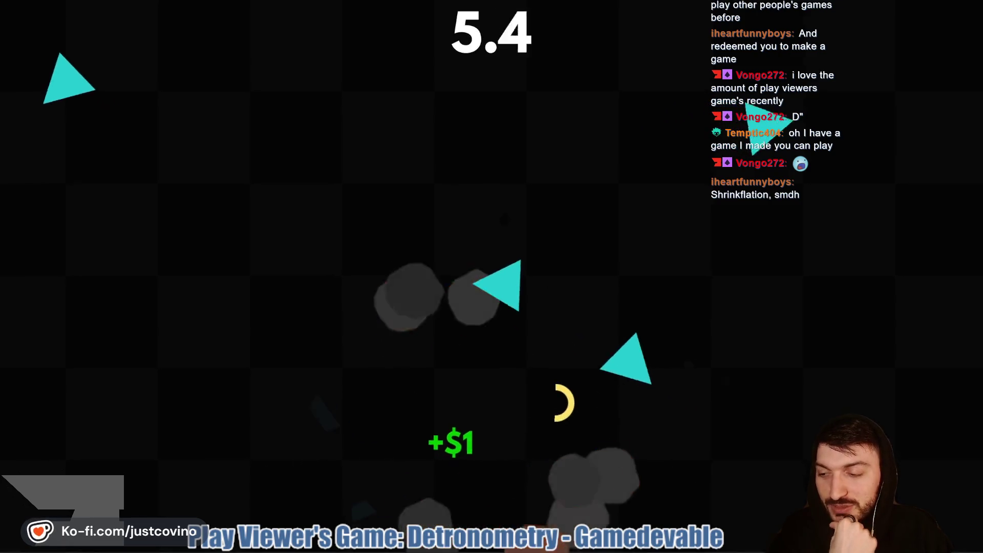
pyautogui.click(593, 207)
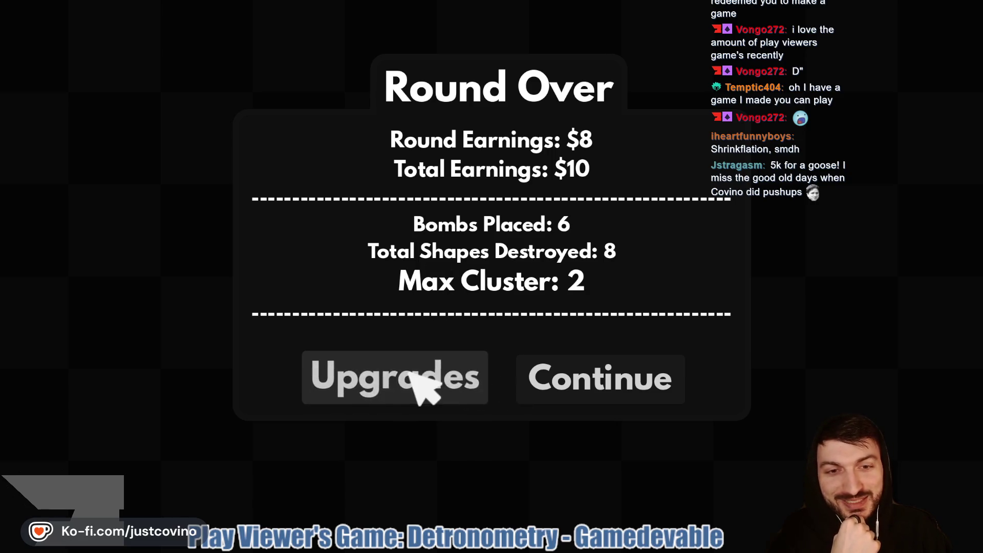
# - Drop six bombs near triangles on the right, top and left-centre of the field
pyautogui.click(566, 373)
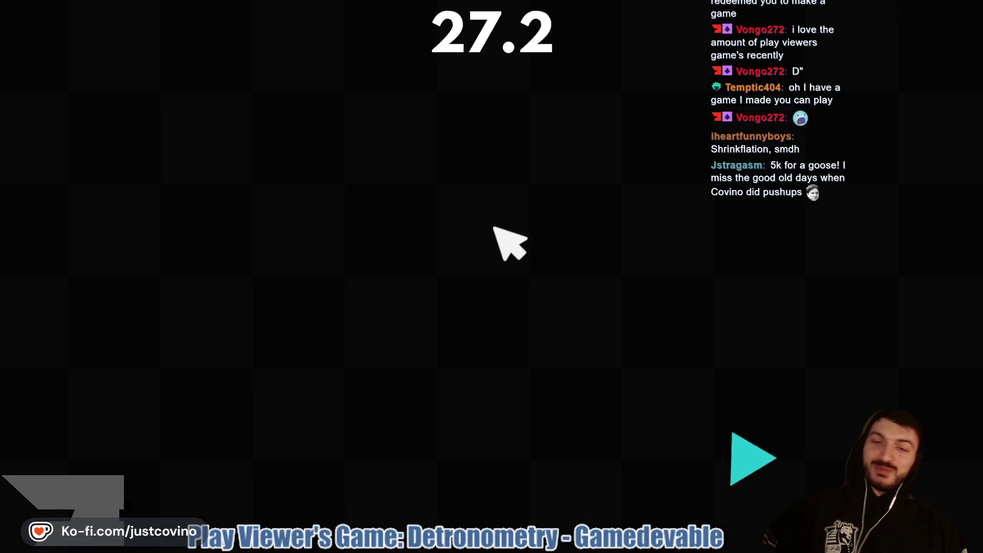
pyautogui.click(743, 397)
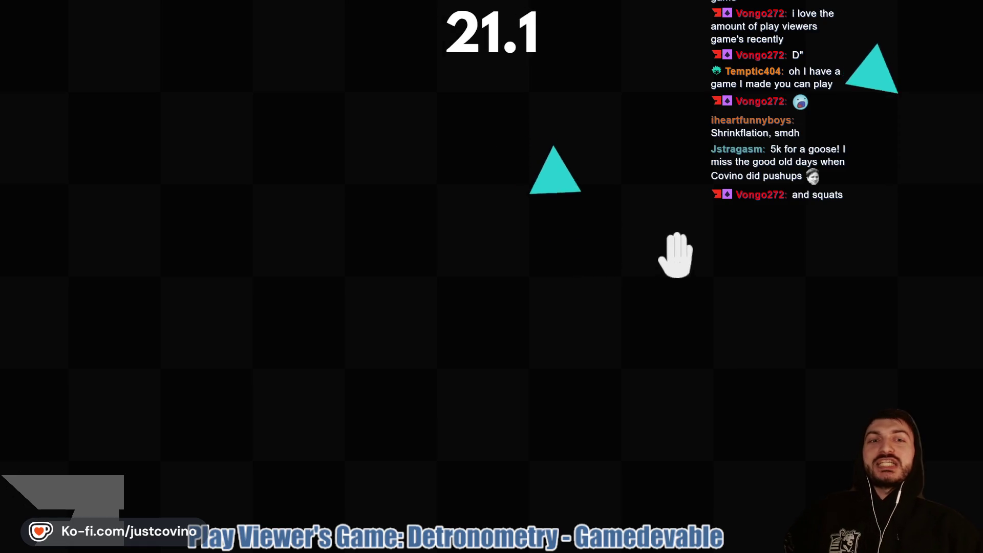
pyautogui.click(708, 258)
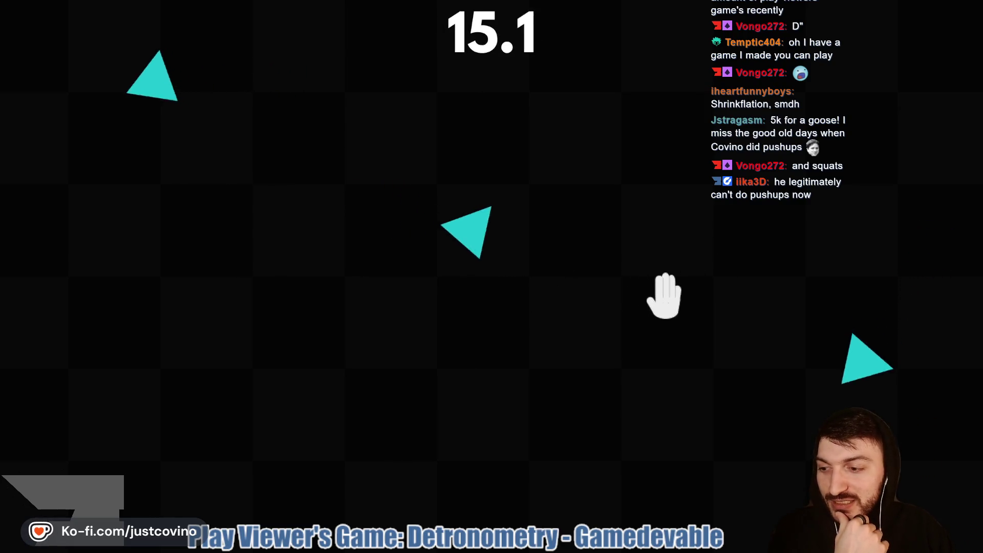
pyautogui.click(643, 259)
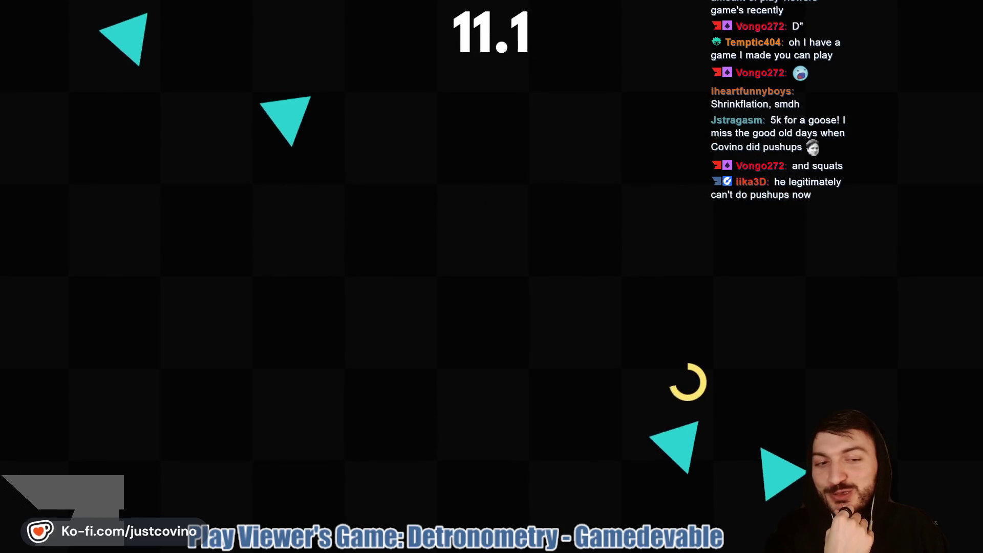
pyautogui.click(674, 328)
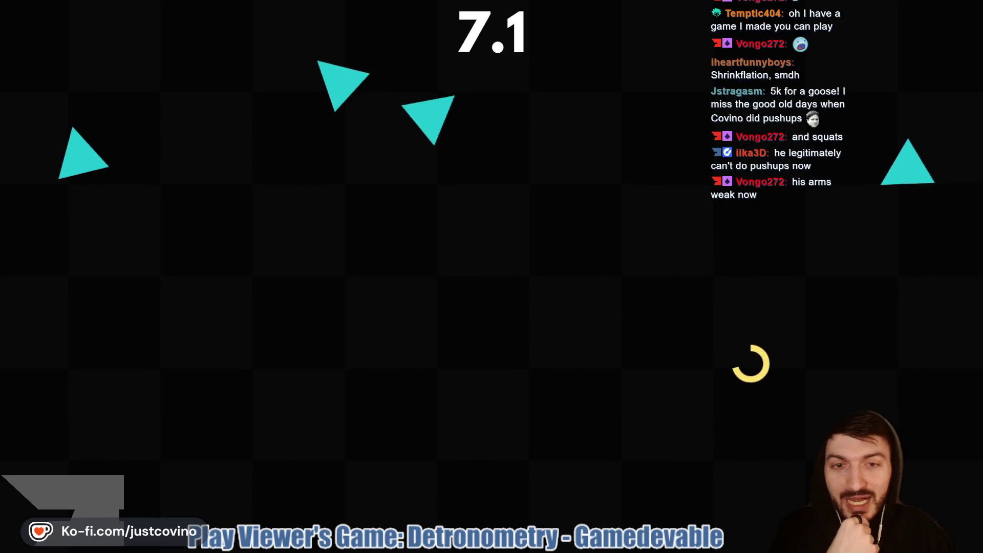
pyautogui.click(457, 164)
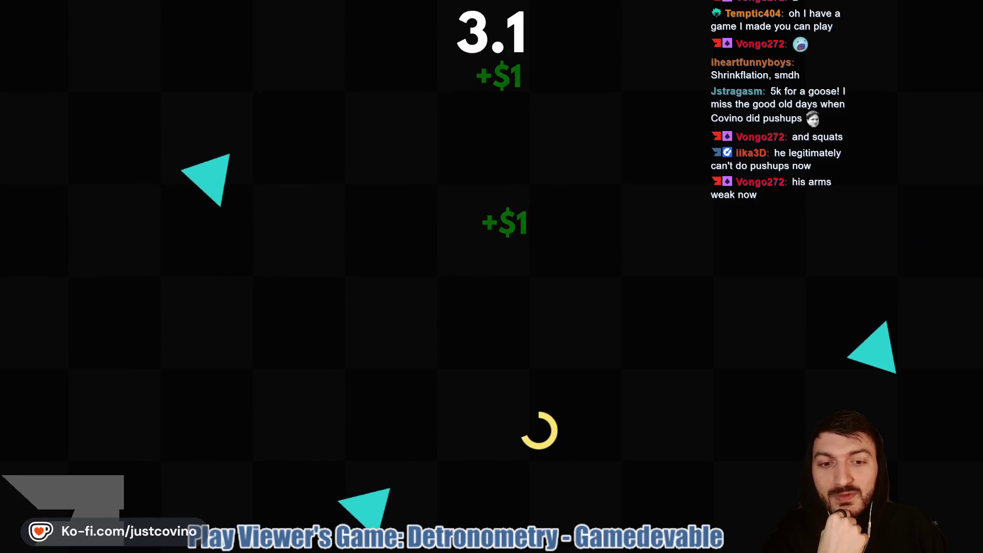
pyautogui.click(318, 331)
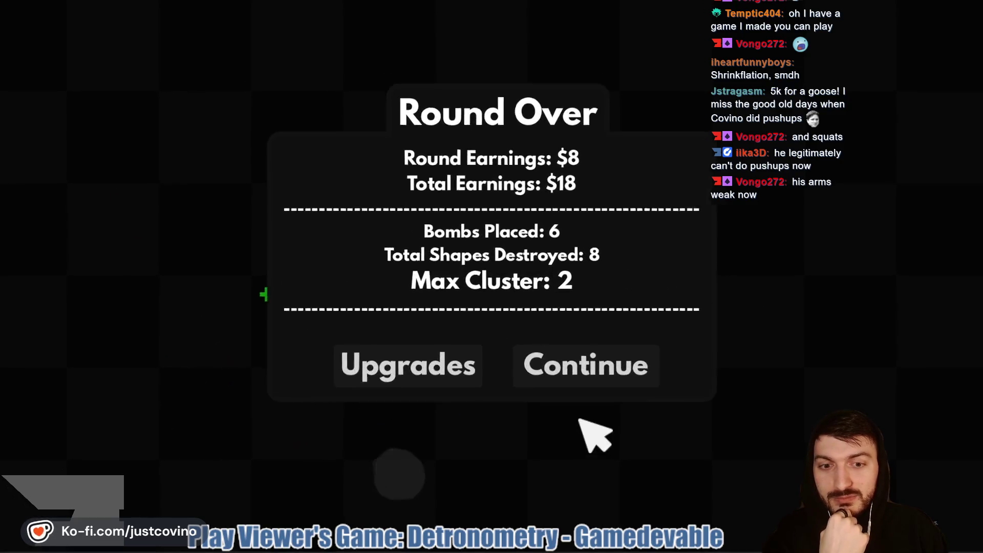
# - Pass through upgrades without buying and bomb six triangles, mostly on the right side
pyautogui.click(416, 377)
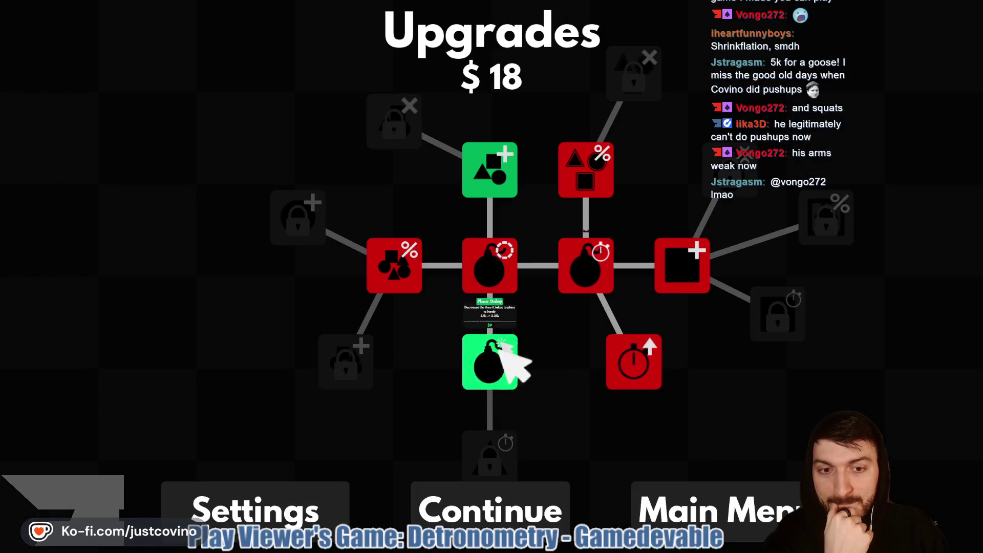
pyautogui.click(490, 510)
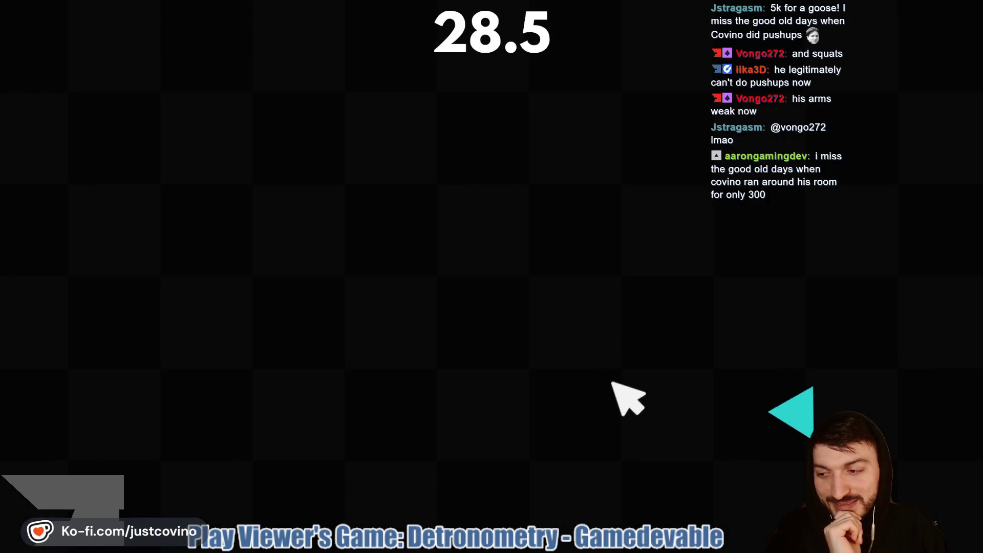
pyautogui.click(727, 436)
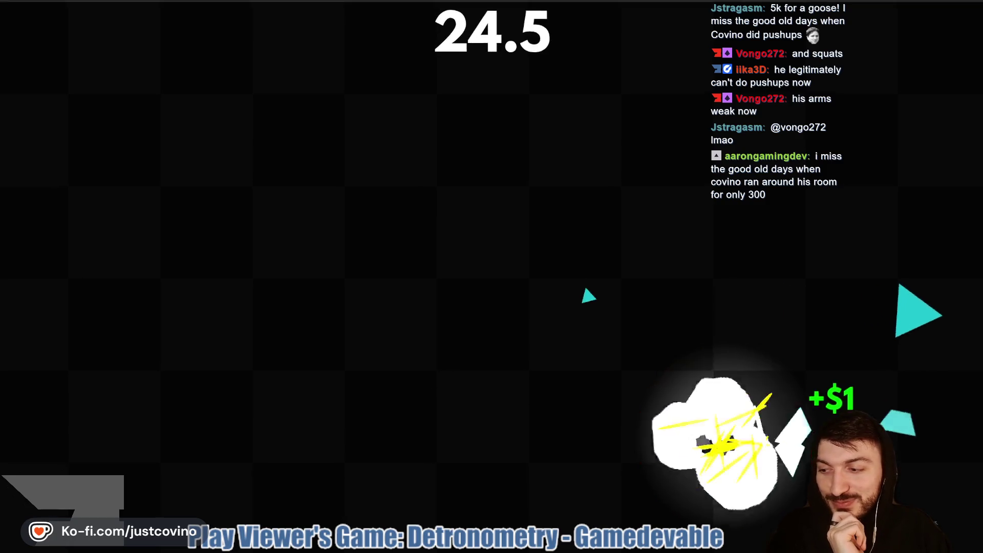
pyautogui.click(735, 237)
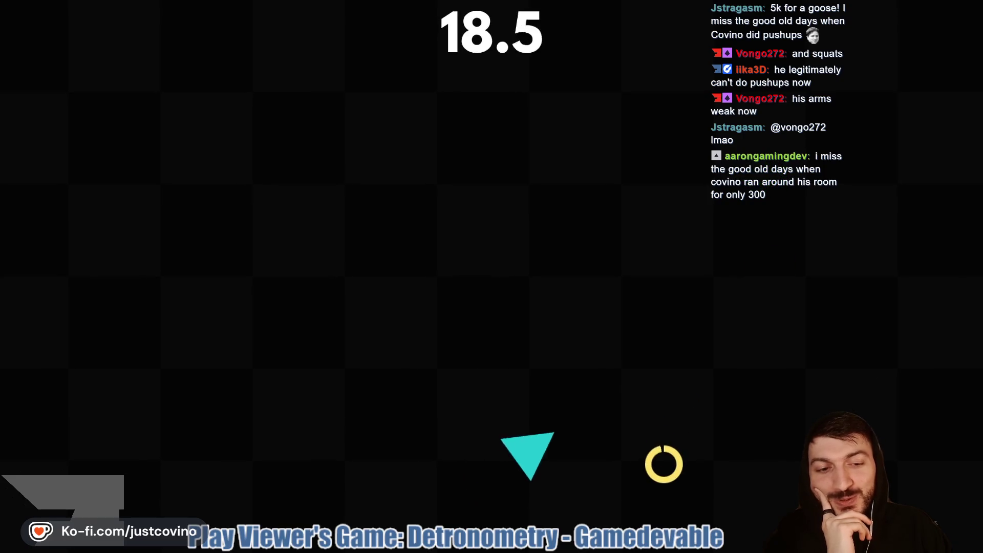
pyautogui.click(626, 411)
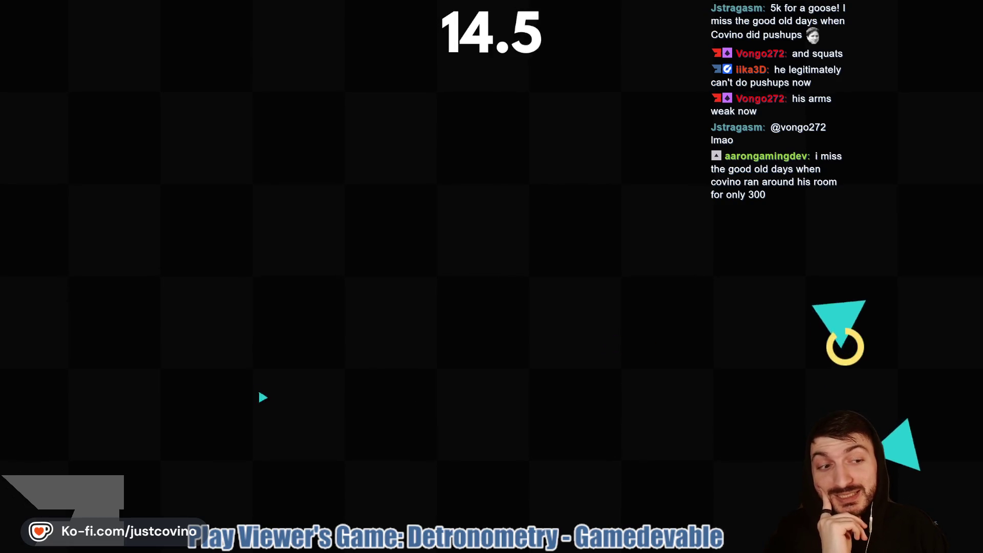
pyautogui.click(827, 245)
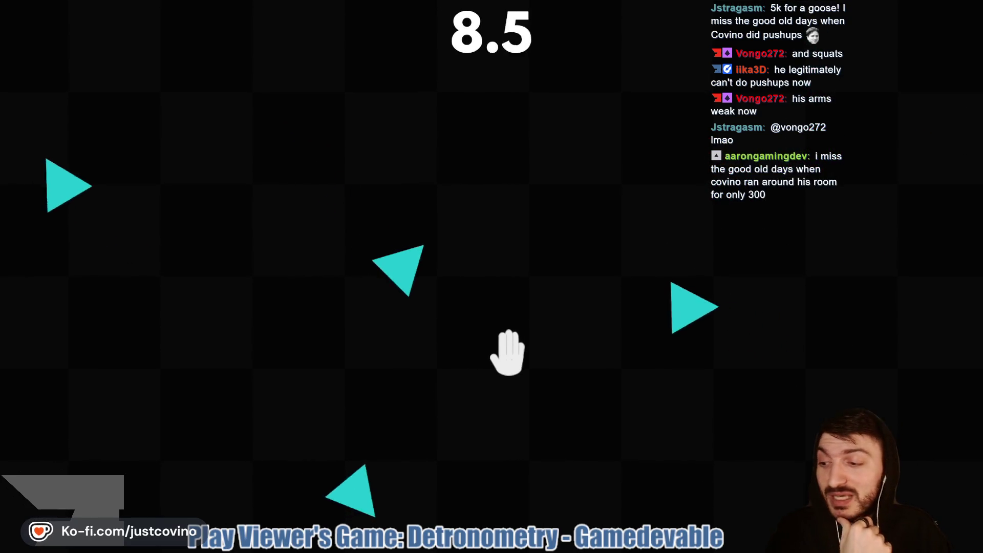
pyautogui.click(543, 313)
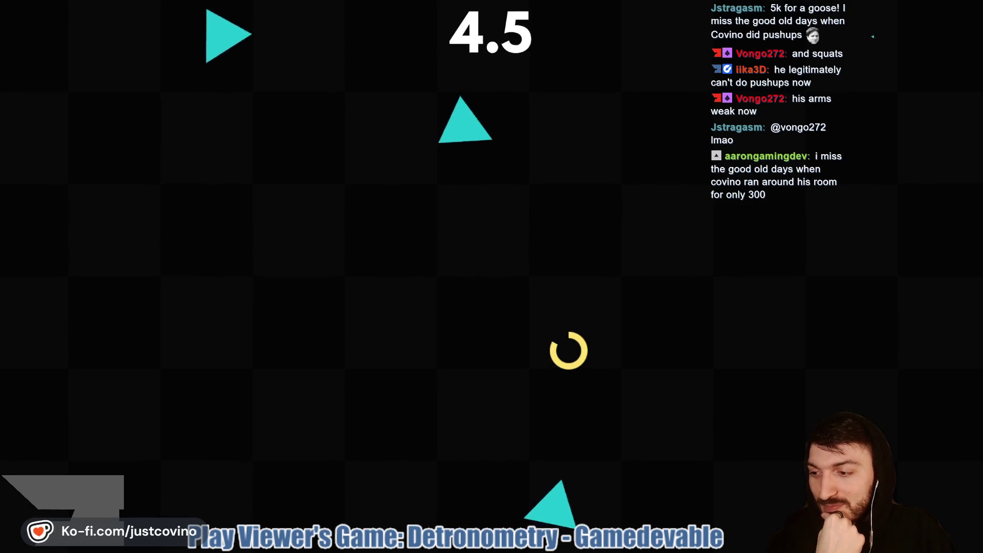
pyautogui.click(569, 275)
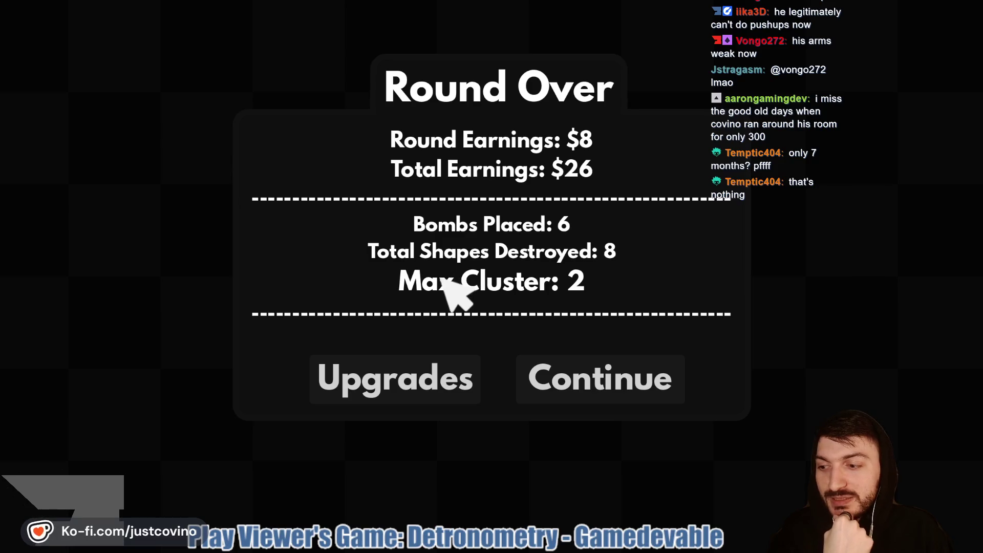
# - Buy the Explosion Radius upgrade and start the next round
pyautogui.click(417, 378)
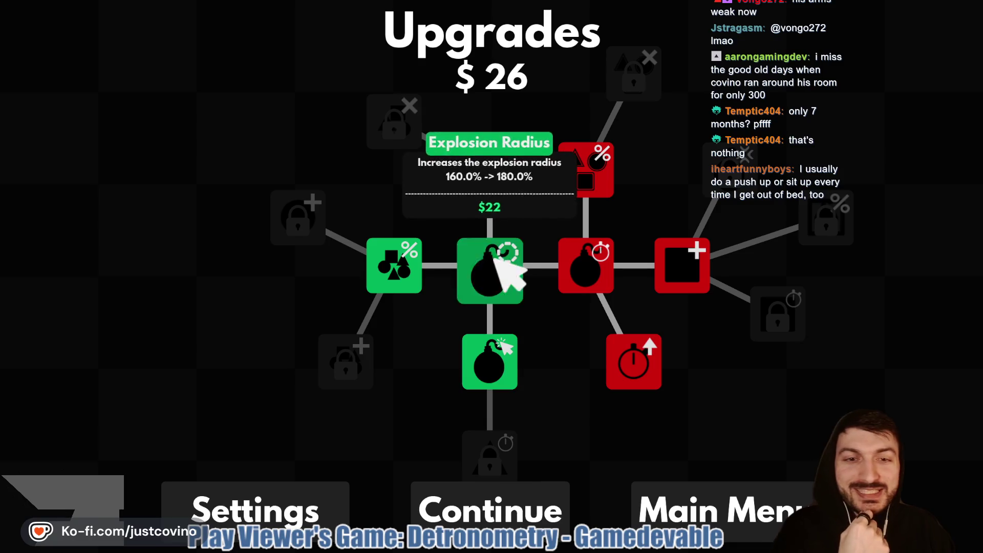
pyautogui.click(506, 273)
pyautogui.click(542, 500)
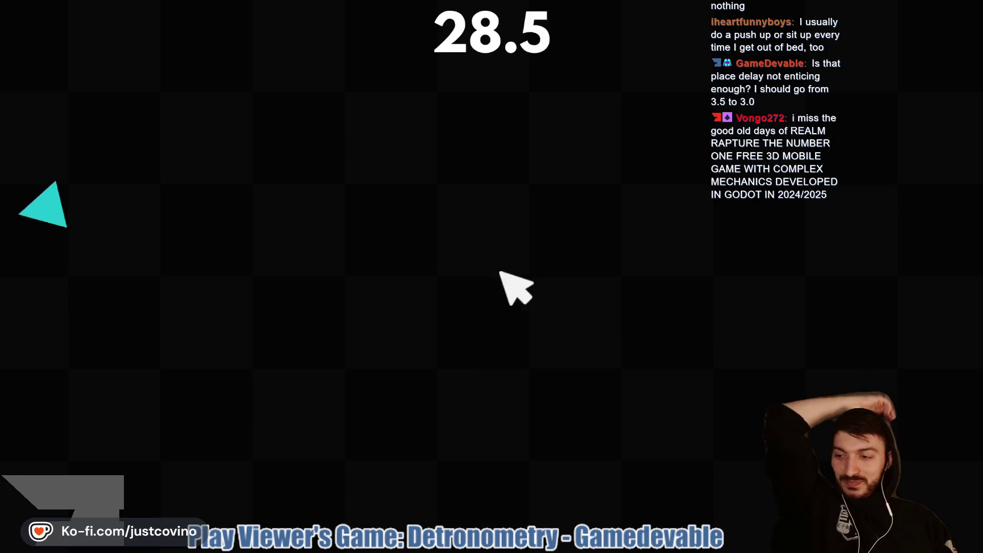
# - Bomb triangles across the board for +$1 each until the timer nearly runs out
pyautogui.click(57, 367)
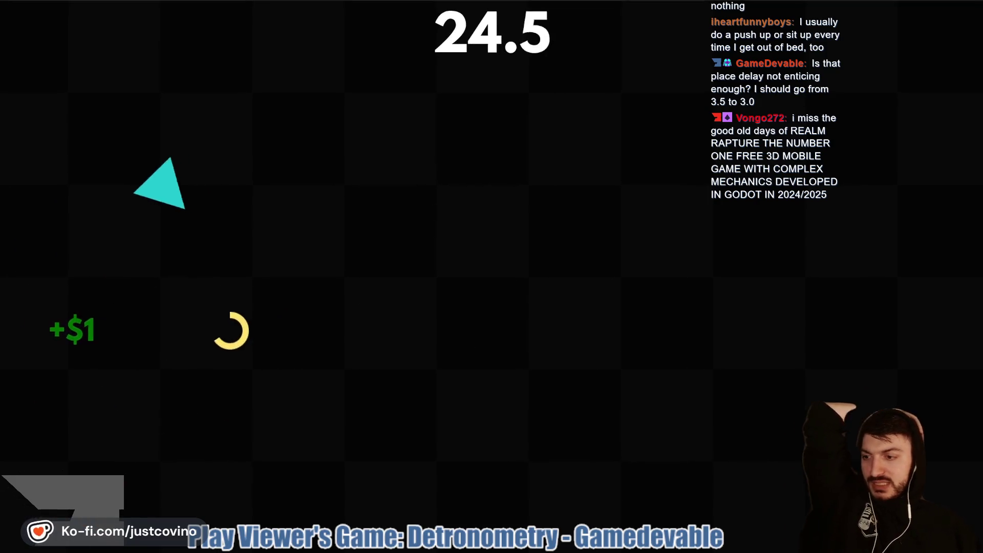
pyautogui.click(164, 455)
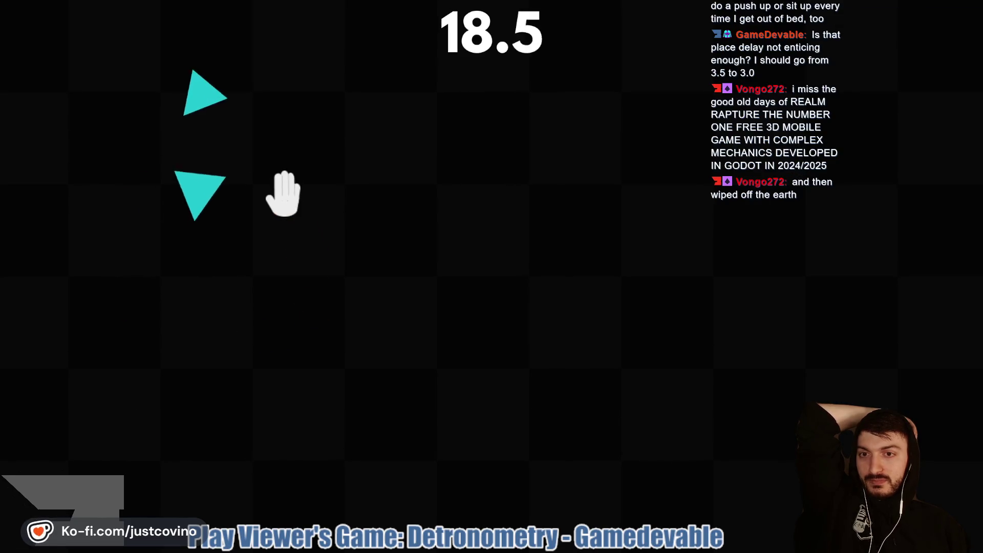
pyautogui.click(265, 171)
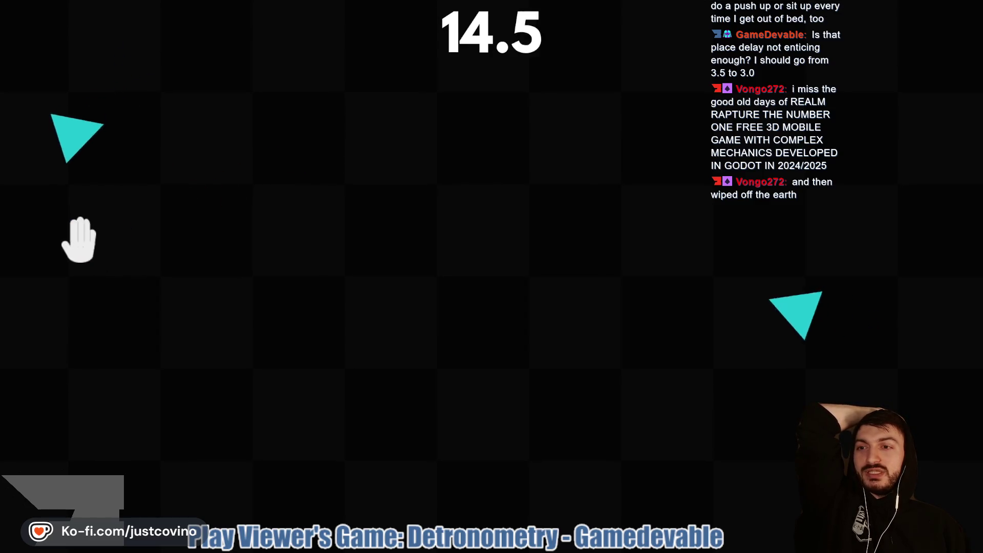
pyautogui.click(46, 218)
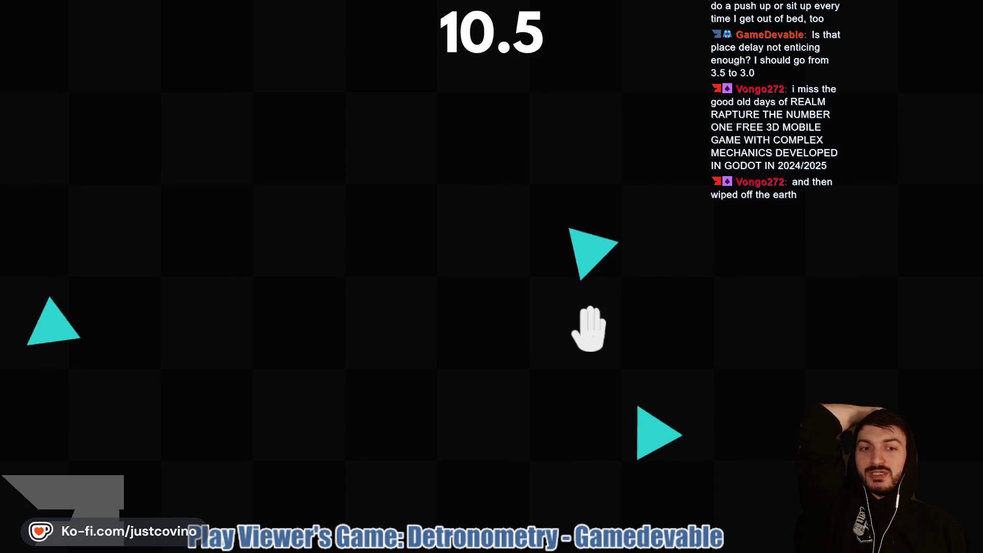
pyautogui.click(572, 307)
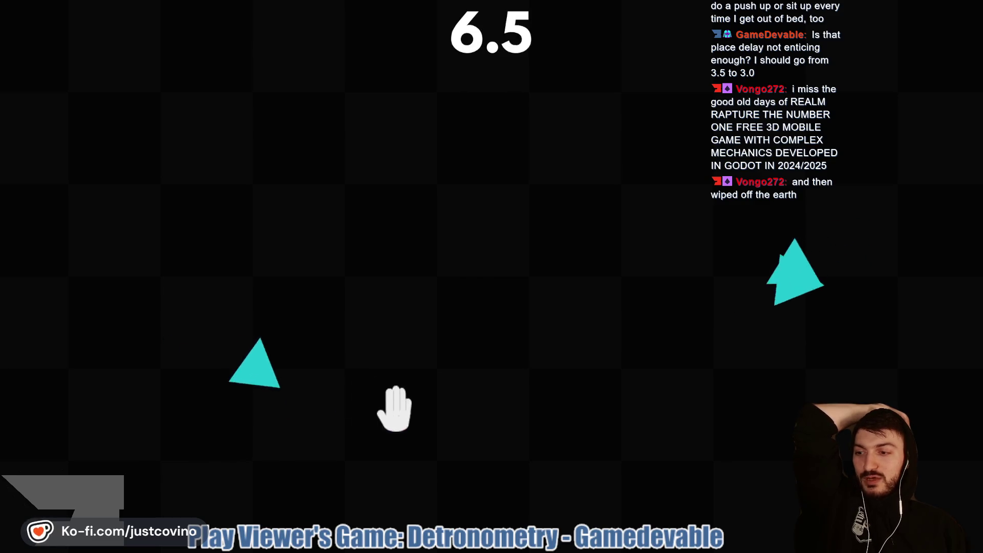
pyautogui.click(389, 380)
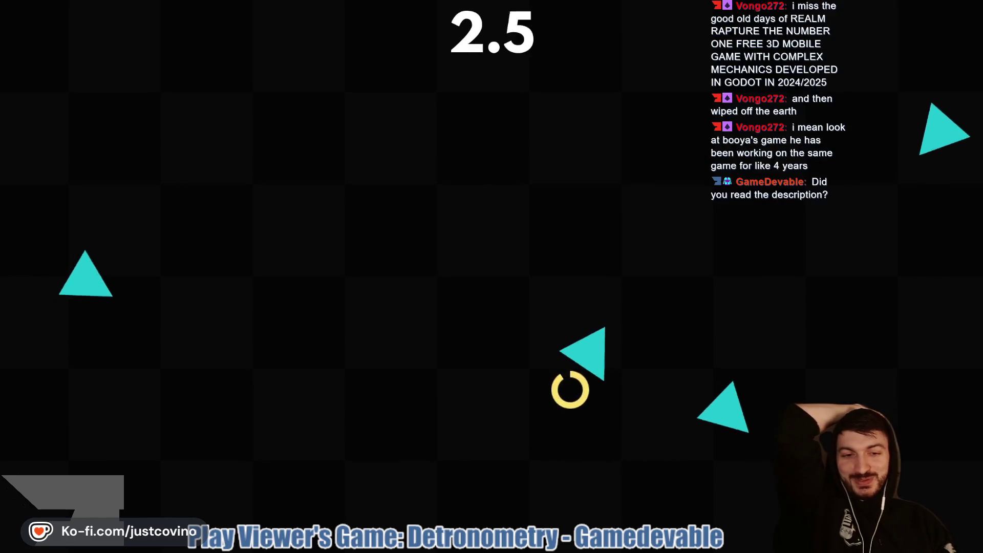
pyautogui.click(496, 356)
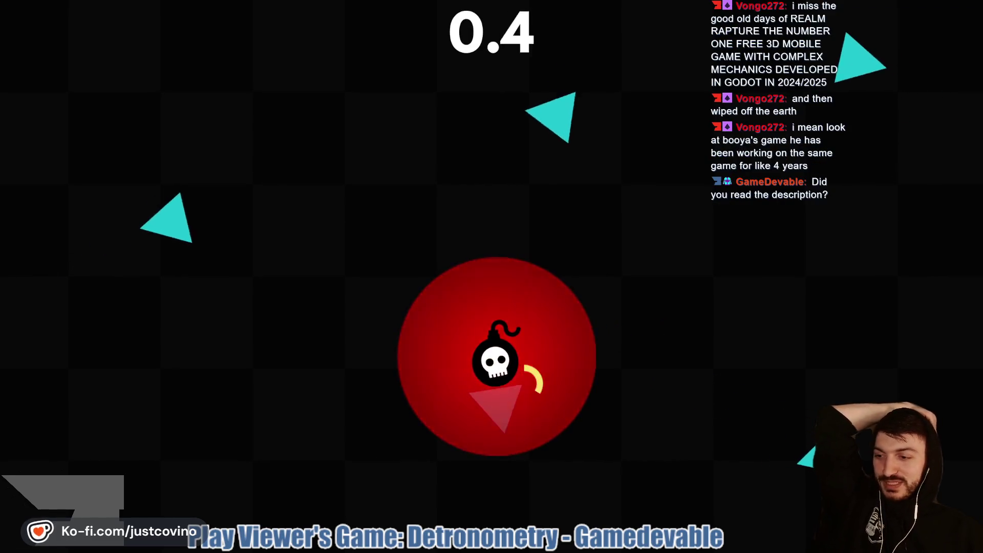
# - Buy the Place Delay upgrade and start the next round
pyautogui.click(507, 364)
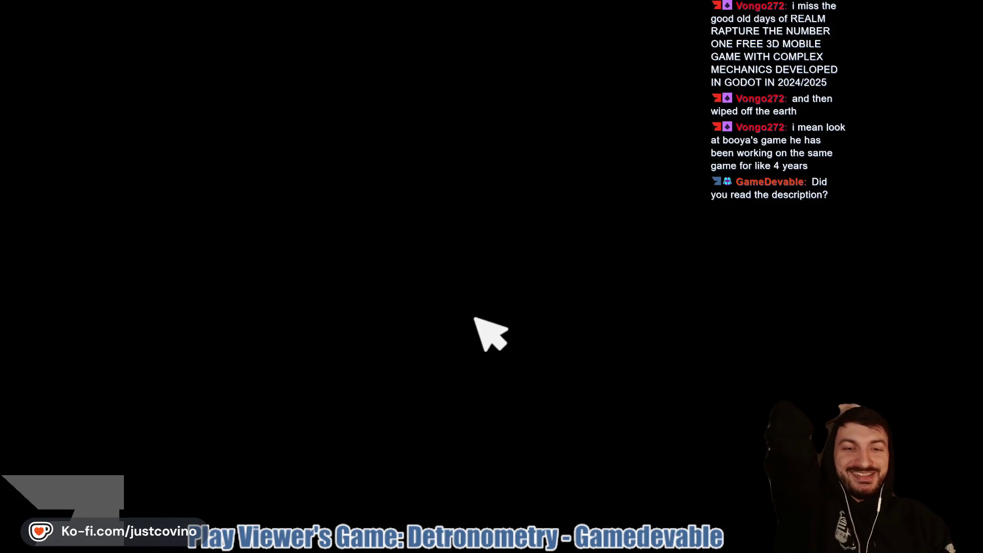
pyautogui.moveTo(507, 356)
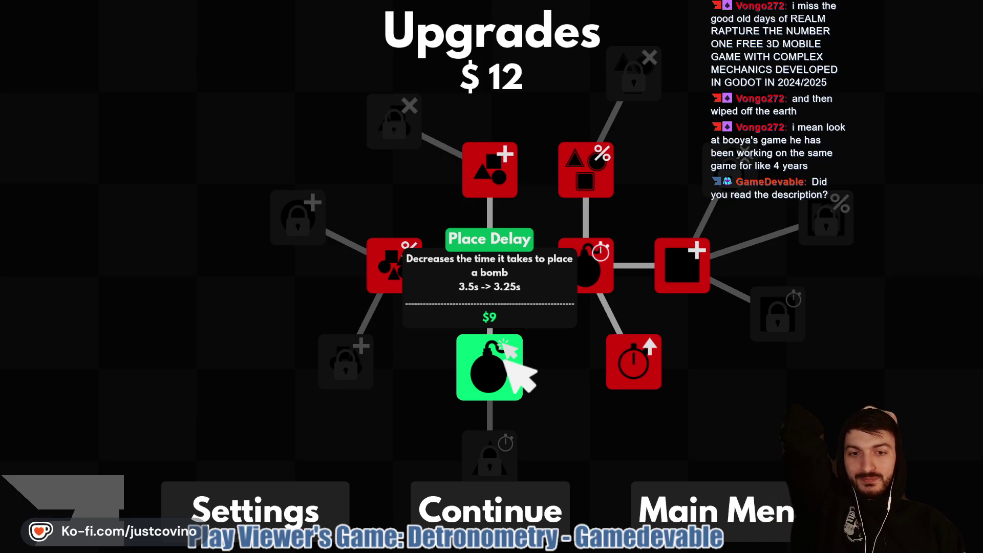
pyautogui.click(507, 359)
pyautogui.click(541, 504)
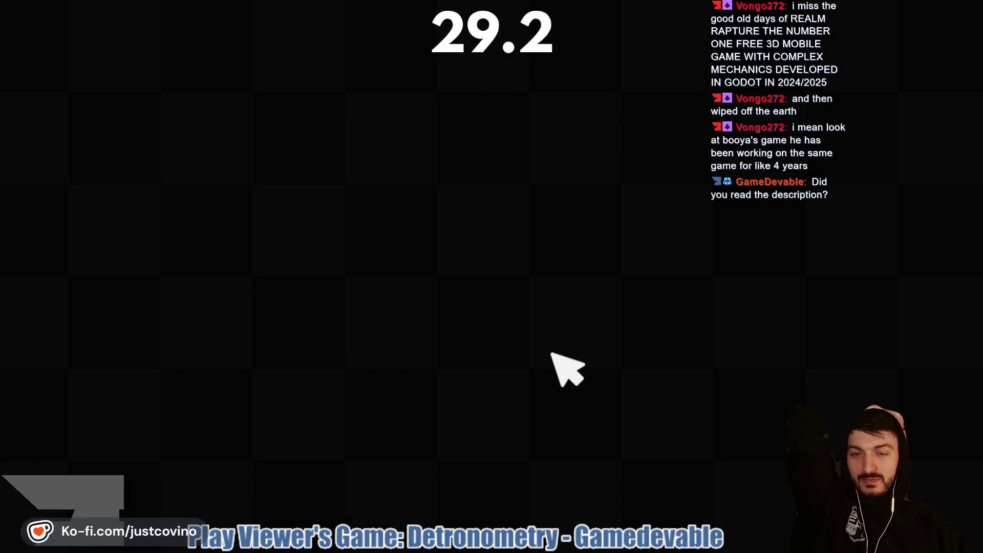
# - Bomb triangles around the board, earning $10 for a $13 total
pyautogui.click(633, 176)
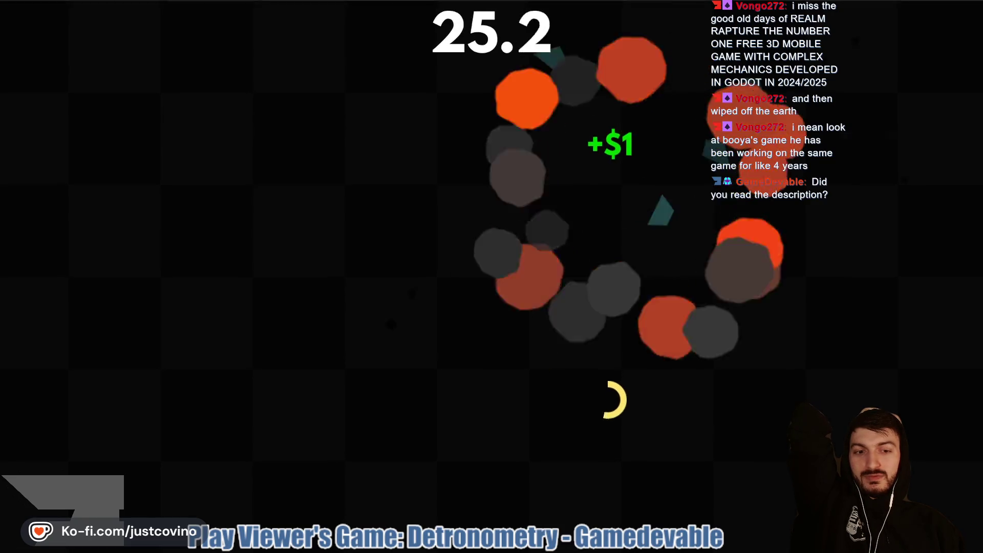
pyautogui.click(340, 431)
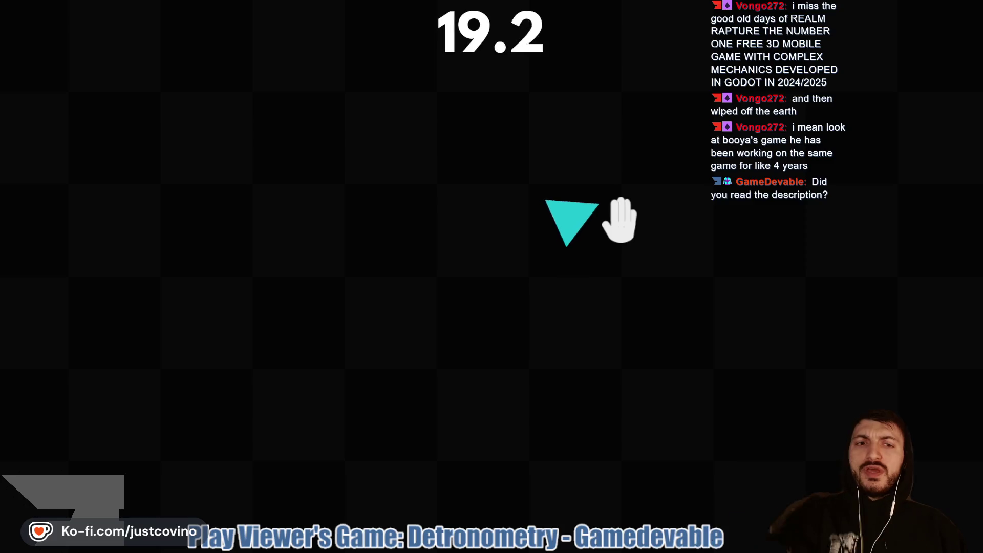
pyautogui.click(630, 171)
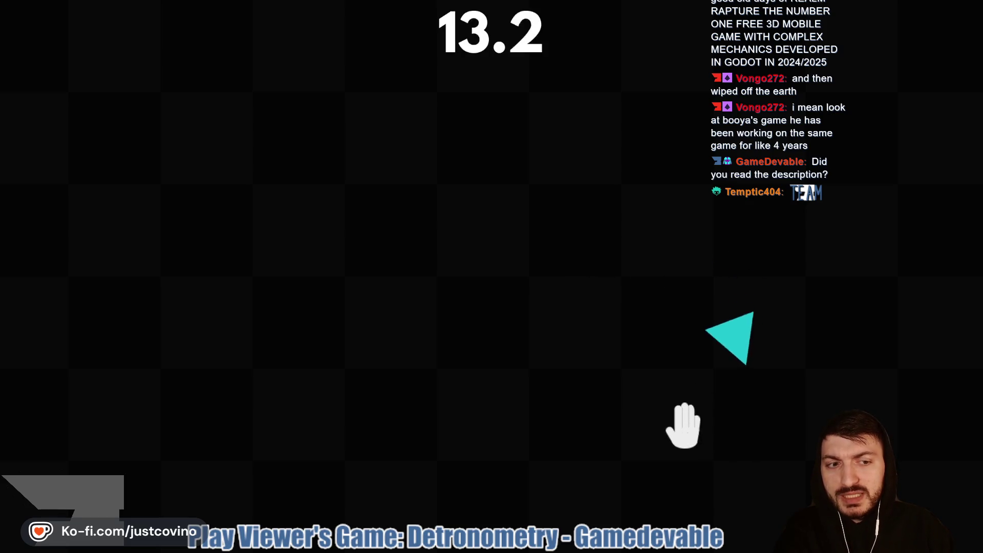
pyautogui.click(732, 456)
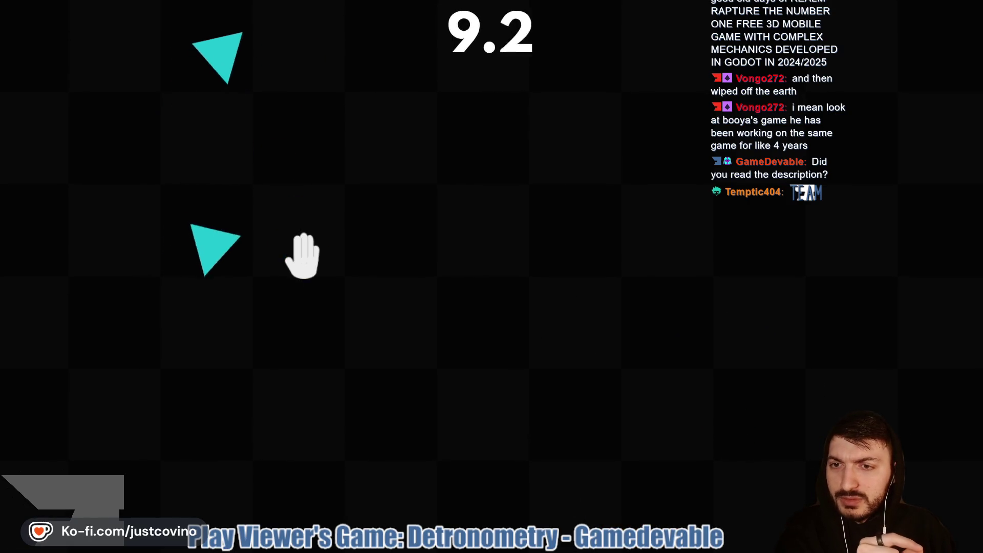
pyautogui.click(283, 231)
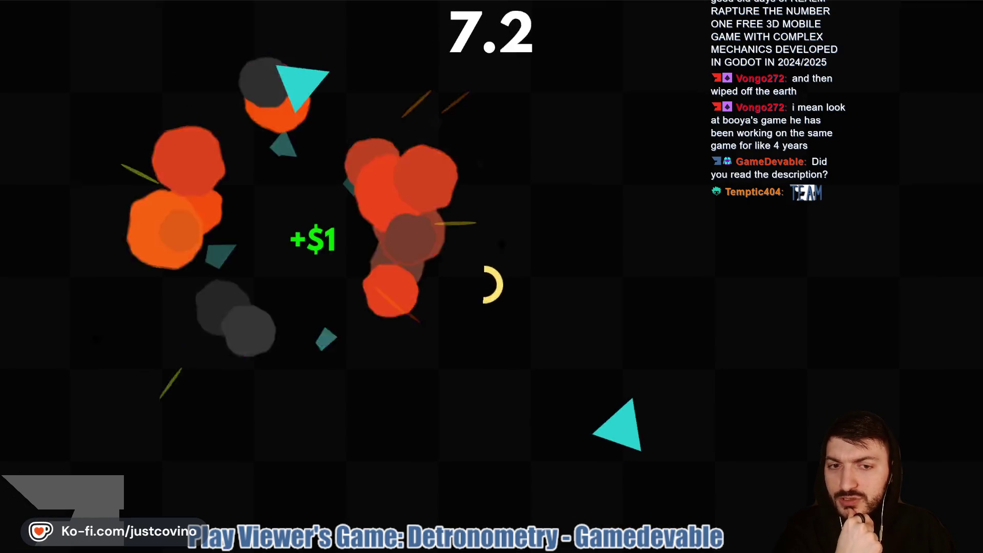
pyautogui.click(703, 461)
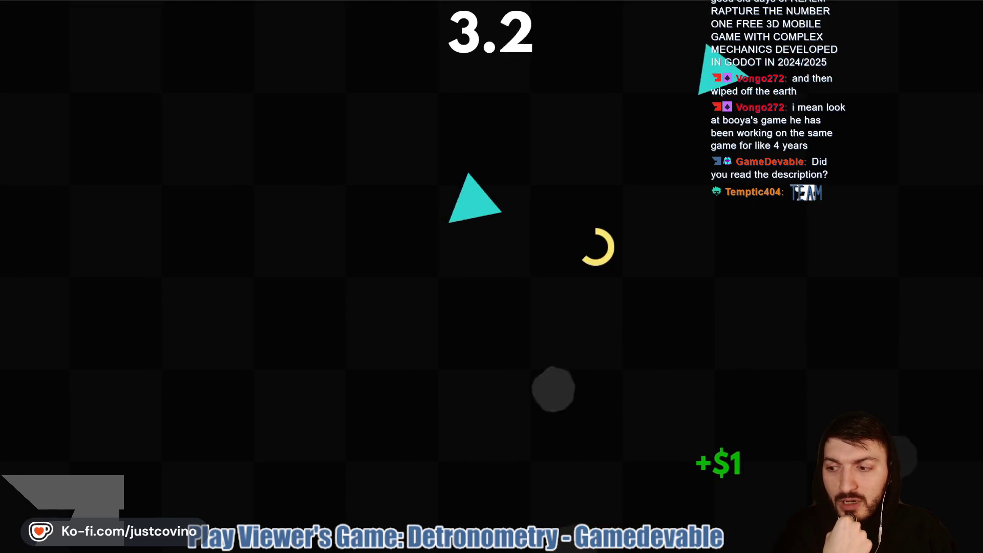
pyautogui.click(589, 327)
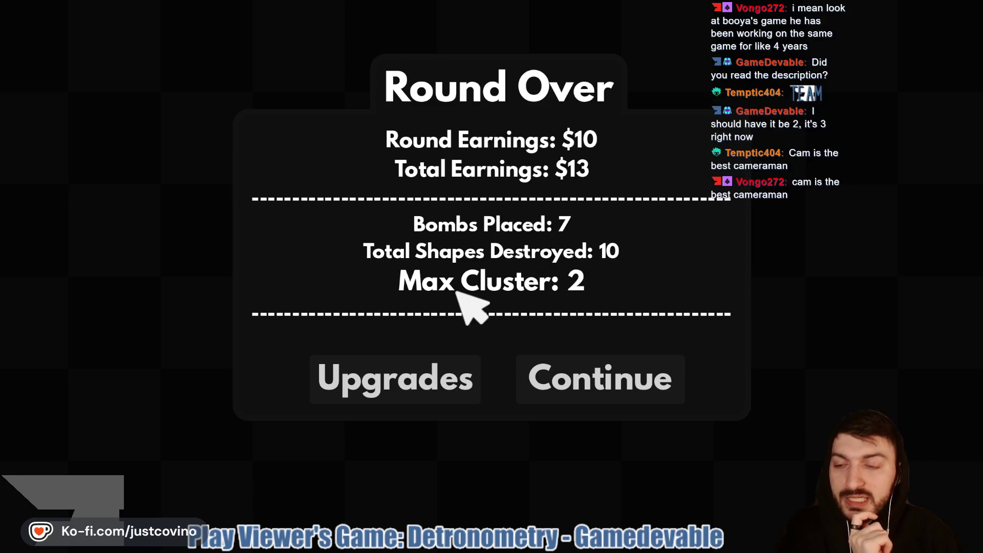
# - Spend the remaining $13 on the next bomb upgrade, leaving $0
pyautogui.click(440, 368)
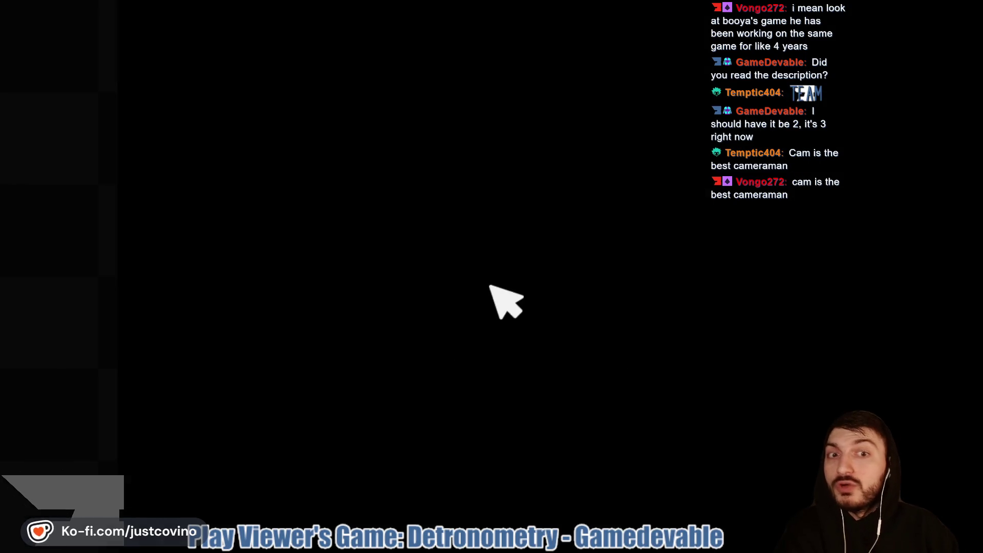
pyautogui.click(507, 361)
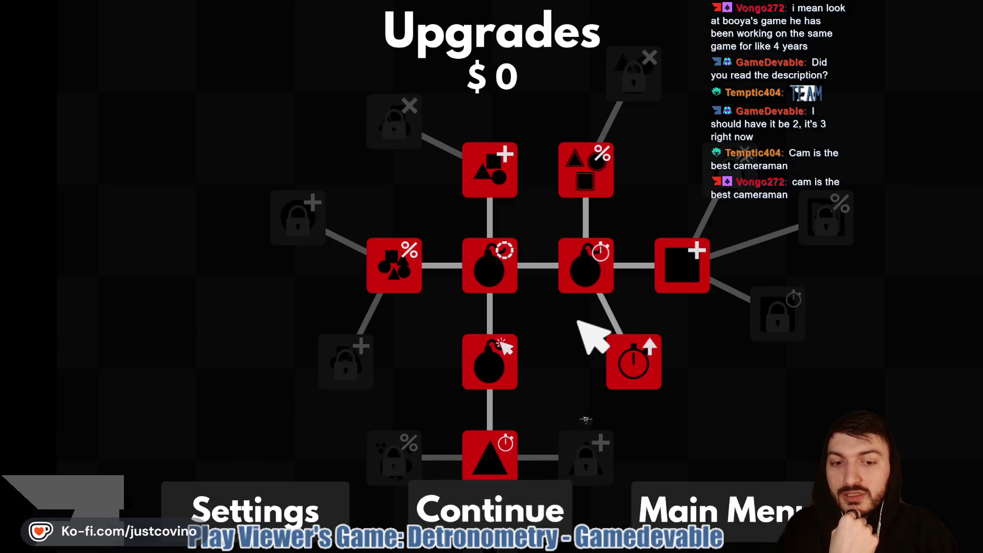
pyautogui.press('Escape')
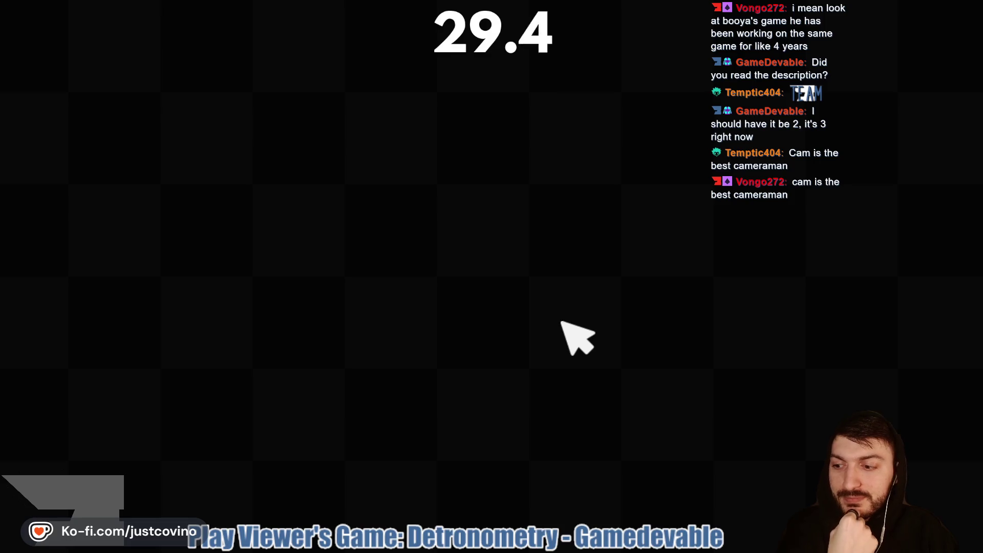
# - Drop seven bombs on the drifting triangle pairs, destroying 10 shapes for $10
pyautogui.click(204, 103)
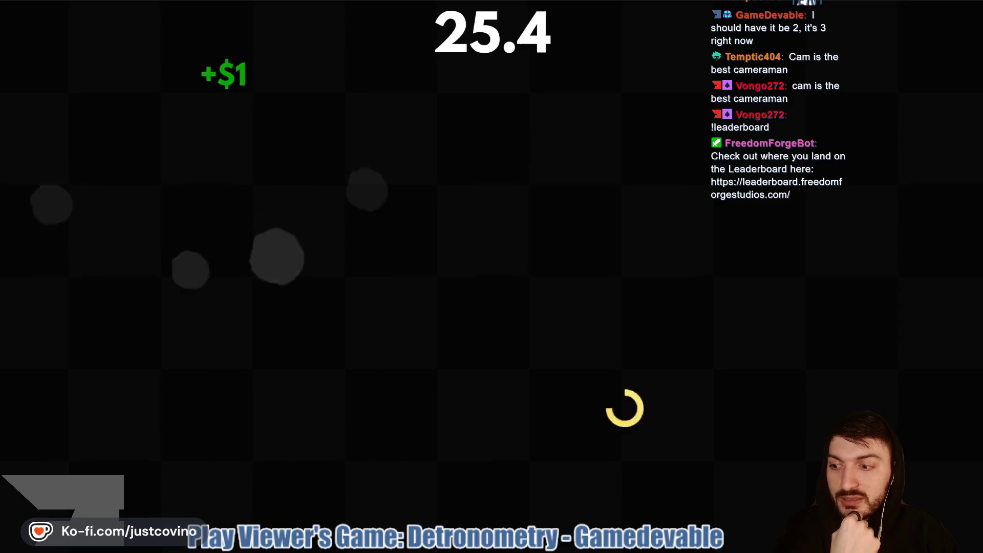
pyautogui.click(791, 364)
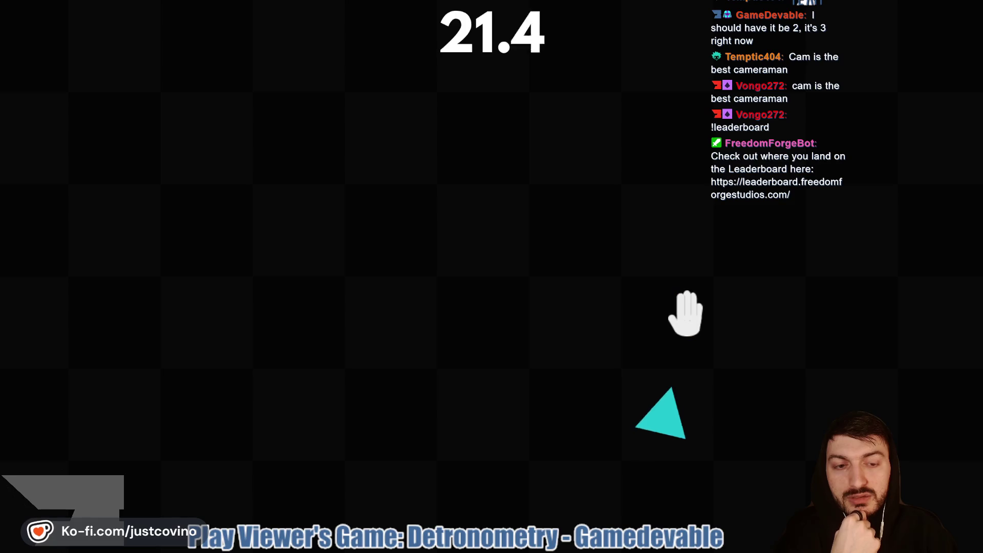
pyautogui.click(643, 357)
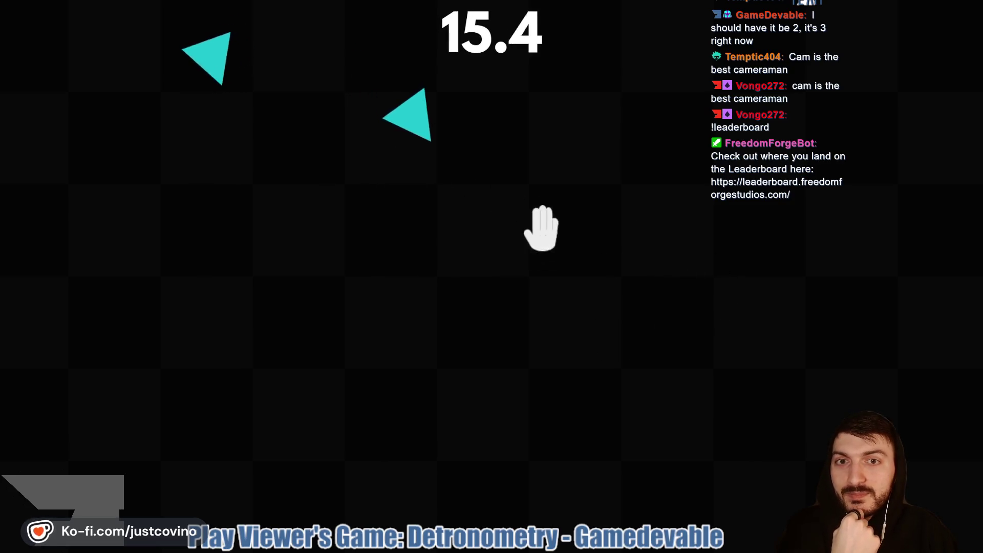
pyautogui.click(477, 180)
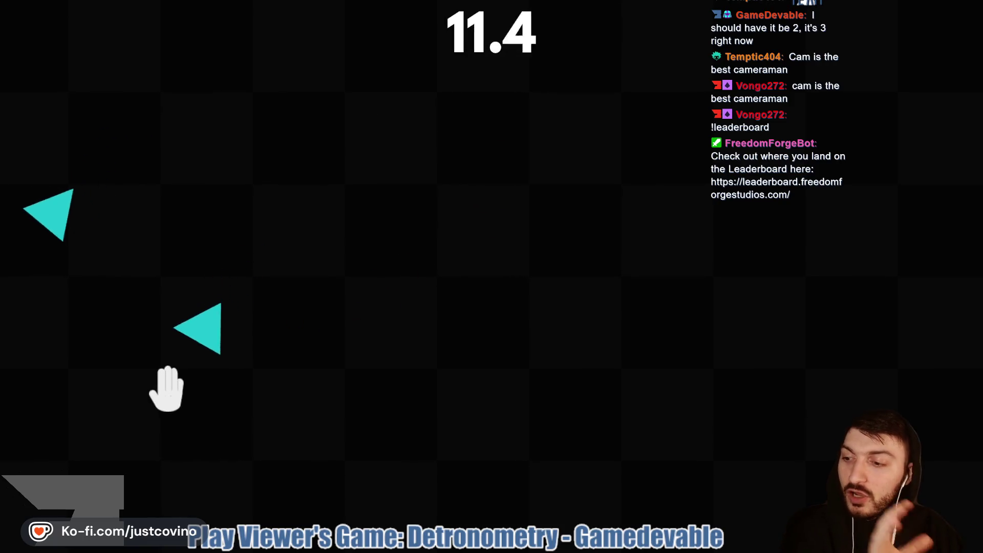
pyautogui.click(144, 361)
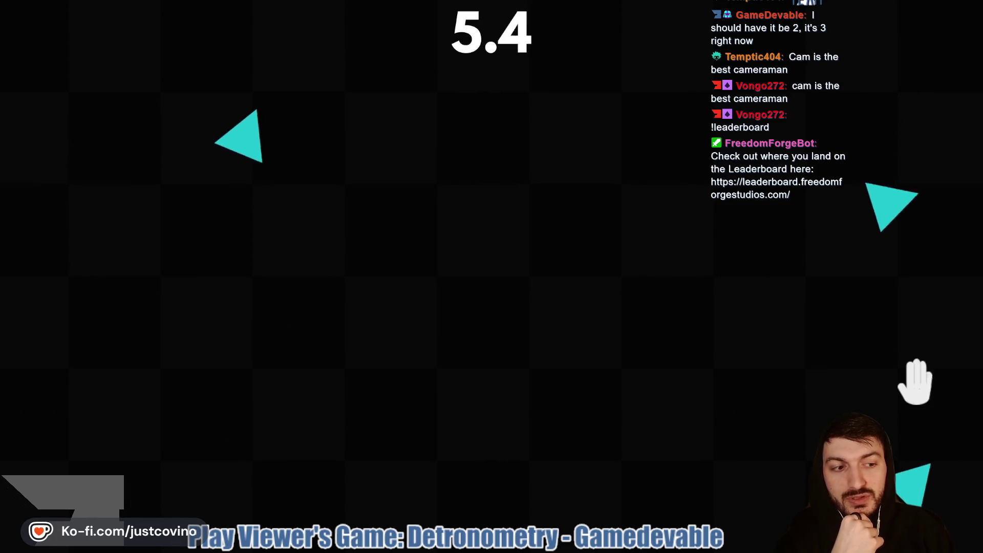
pyautogui.click(906, 348)
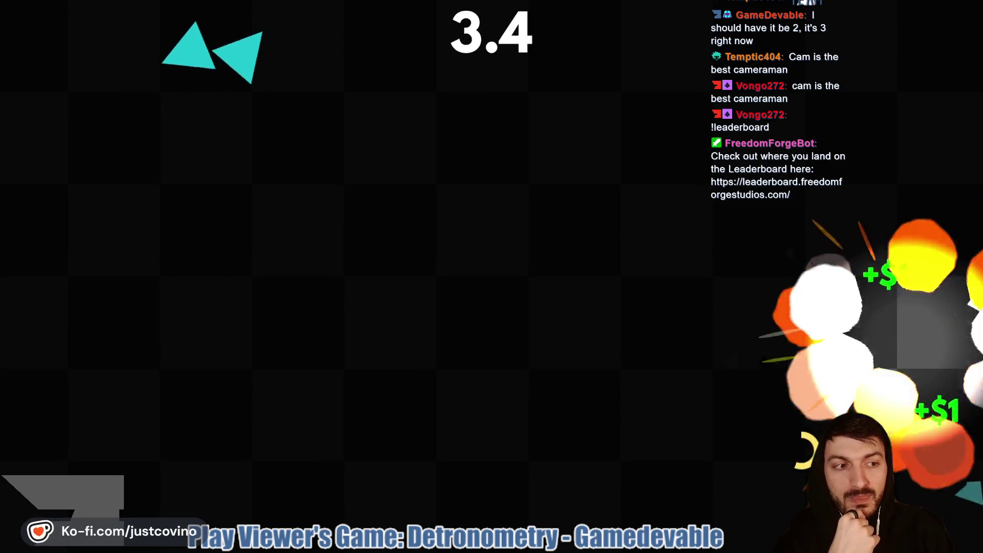
pyautogui.click(258, 299)
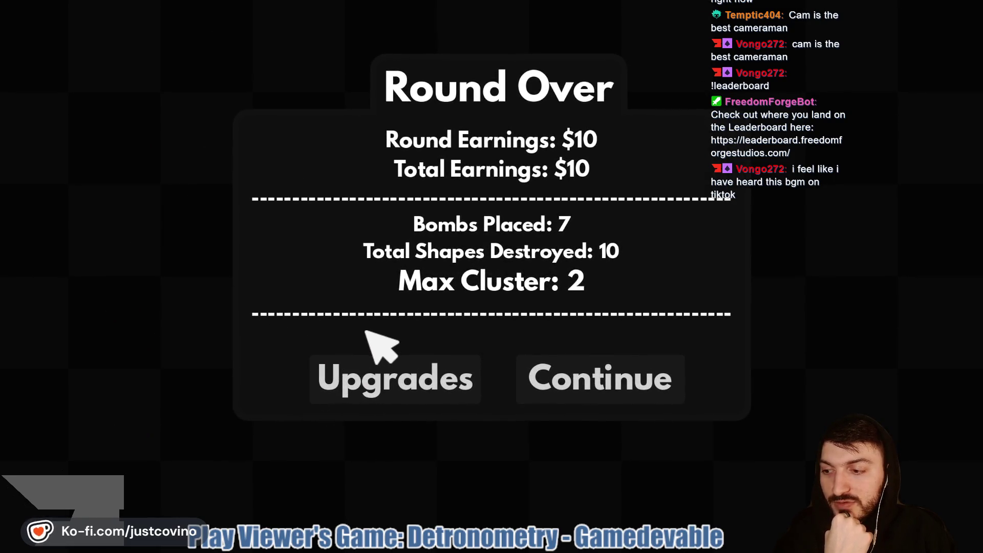
# - Review the upgrade tree with $10 available, then start a fresh 30-second round
pyautogui.click(417, 373)
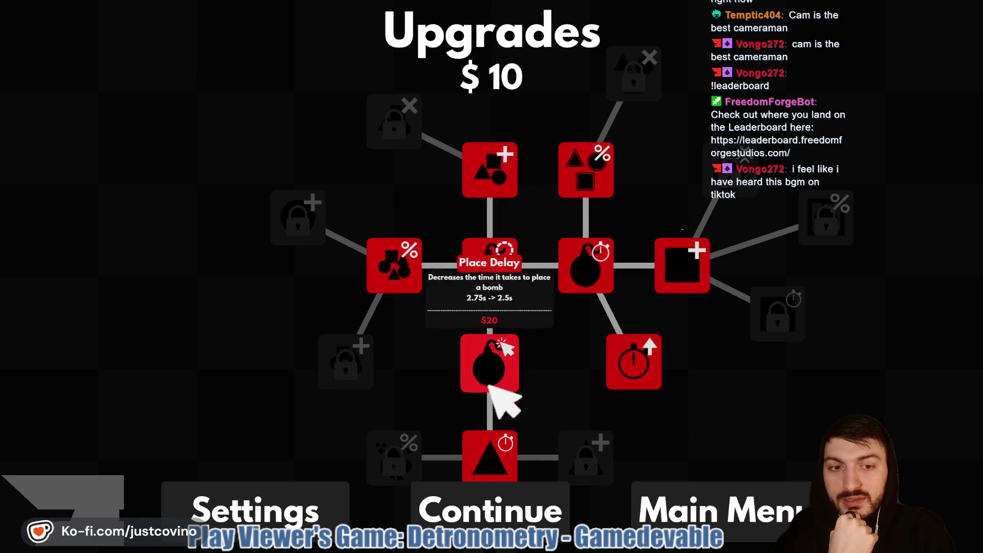
pyautogui.click(490, 510)
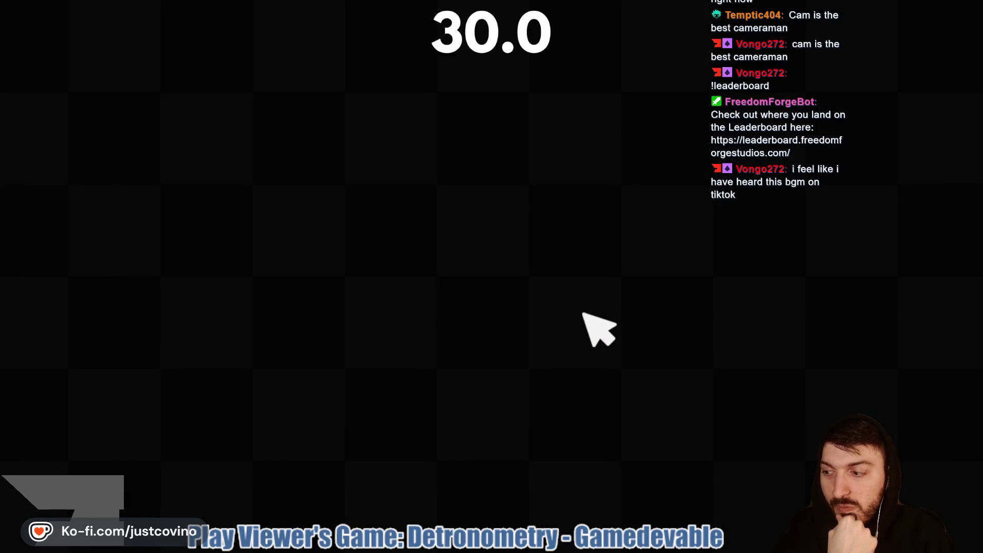
# - Place eight bombs on triangle groups, destroying 12 shapes for $12 and a $22 total
pyautogui.click(278, 386)
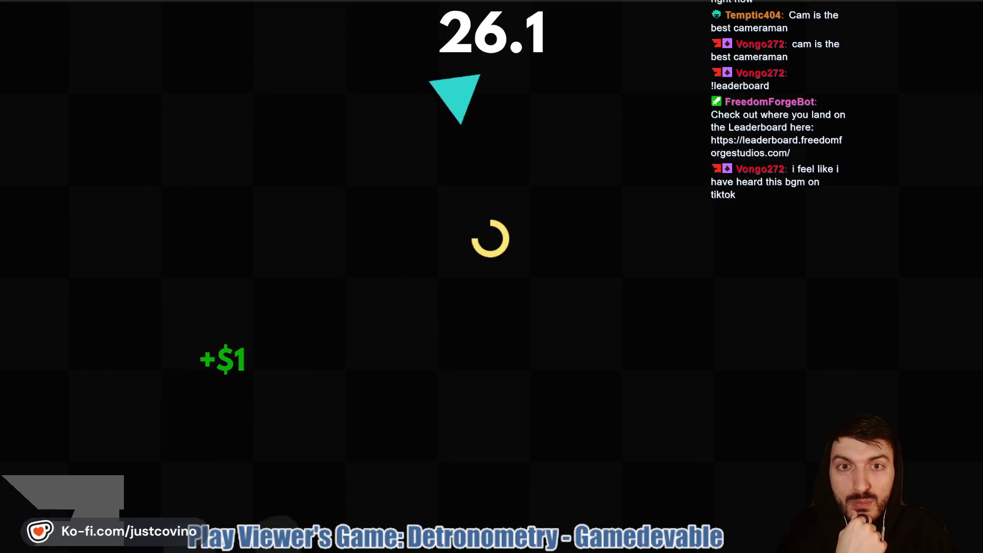
pyautogui.click(474, 226)
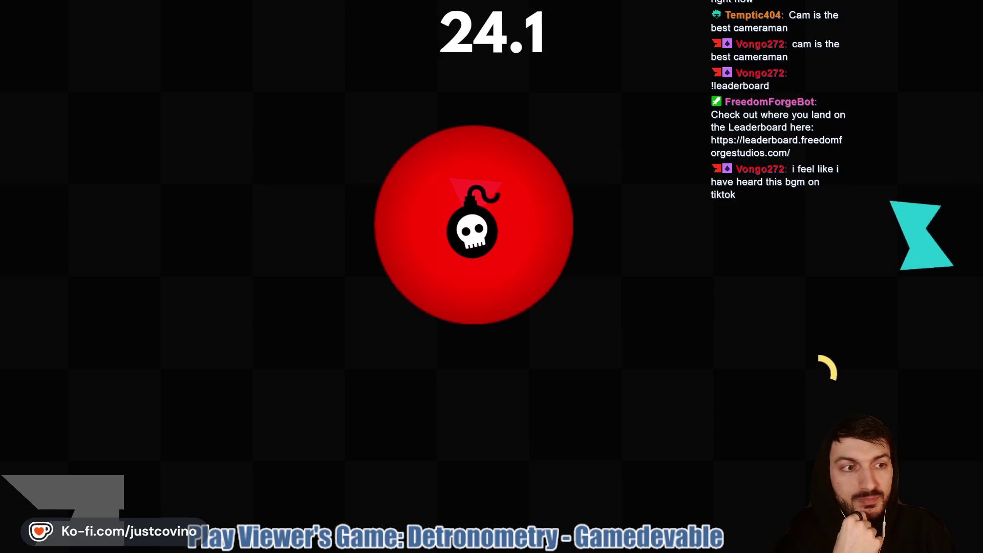
pyautogui.click(792, 187)
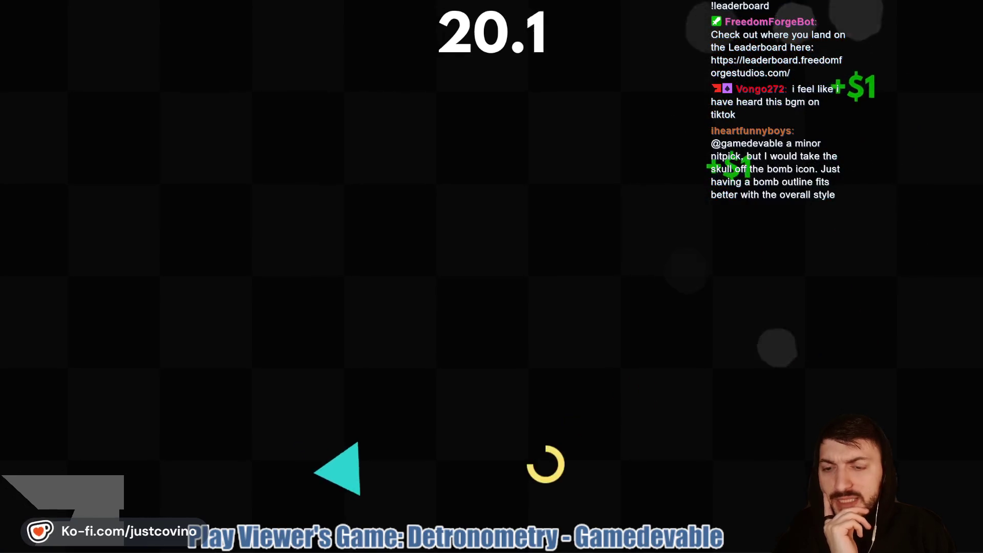
pyautogui.click(538, 444)
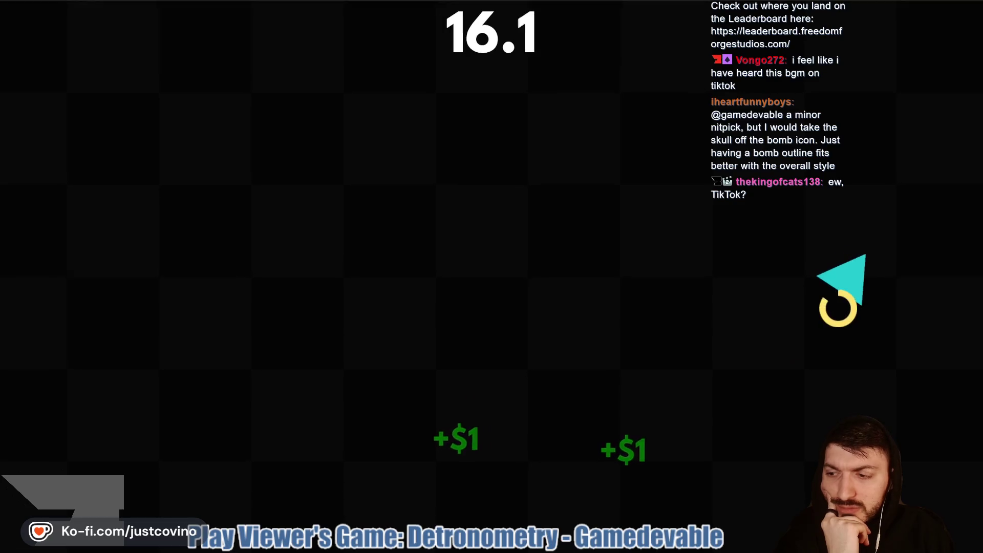
pyautogui.click(882, 292)
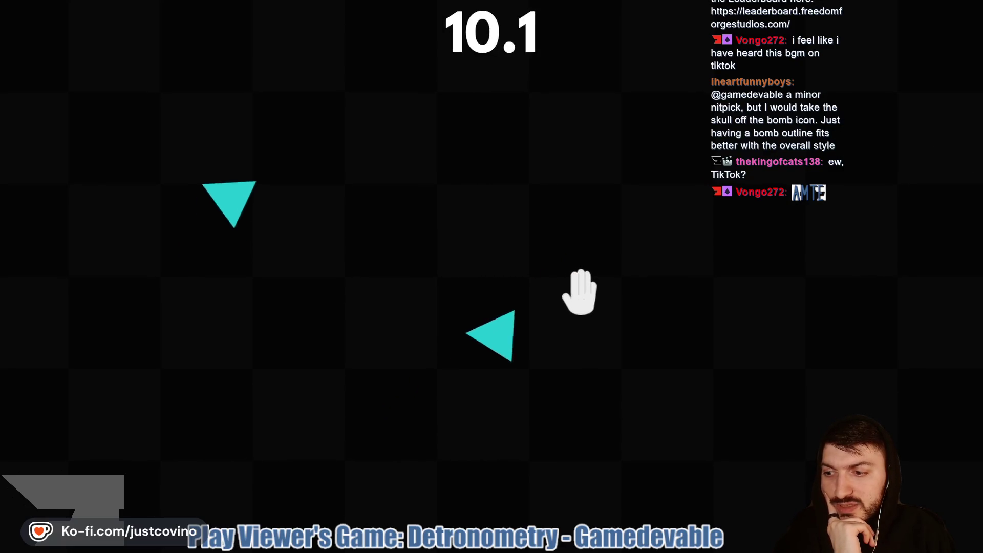
pyautogui.click(612, 225)
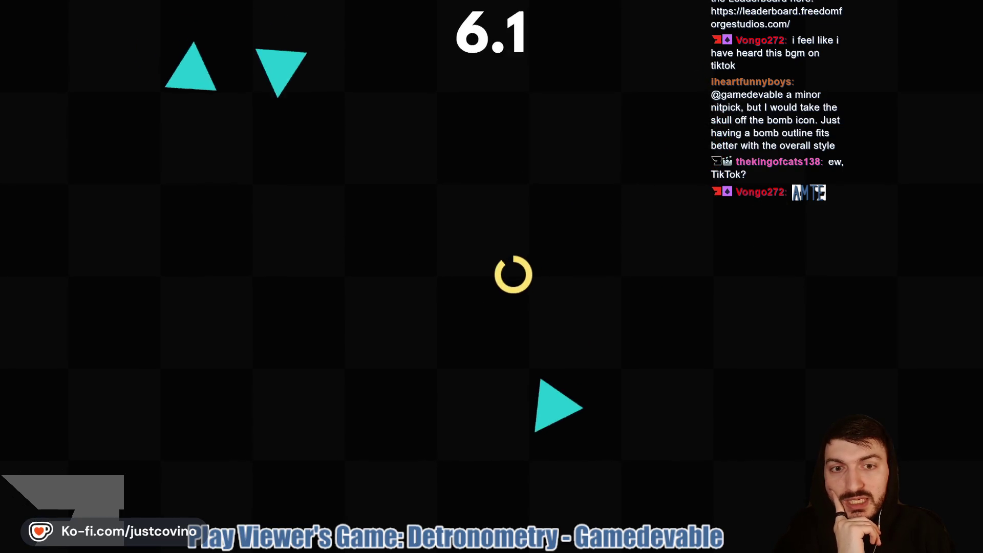
pyautogui.click(302, 201)
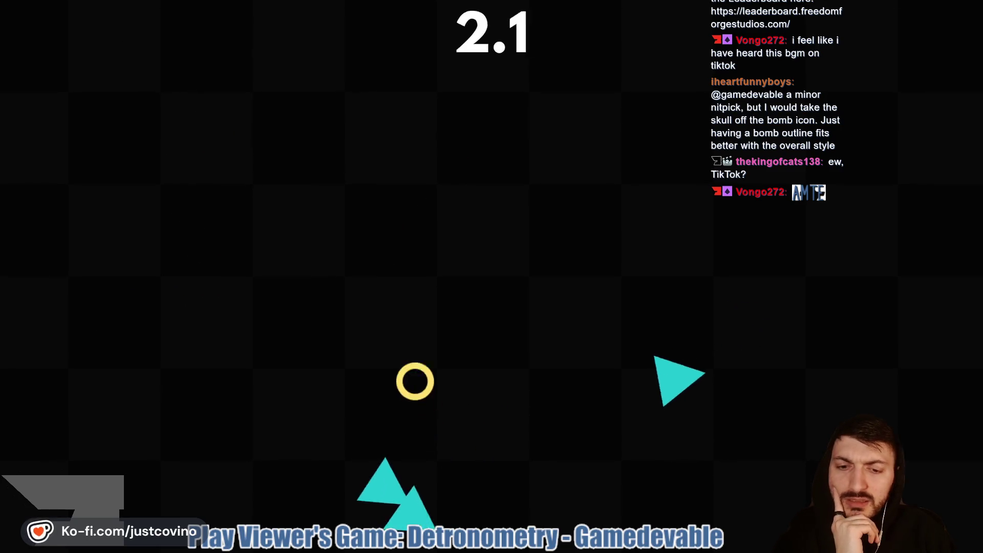
pyautogui.click(377, 392)
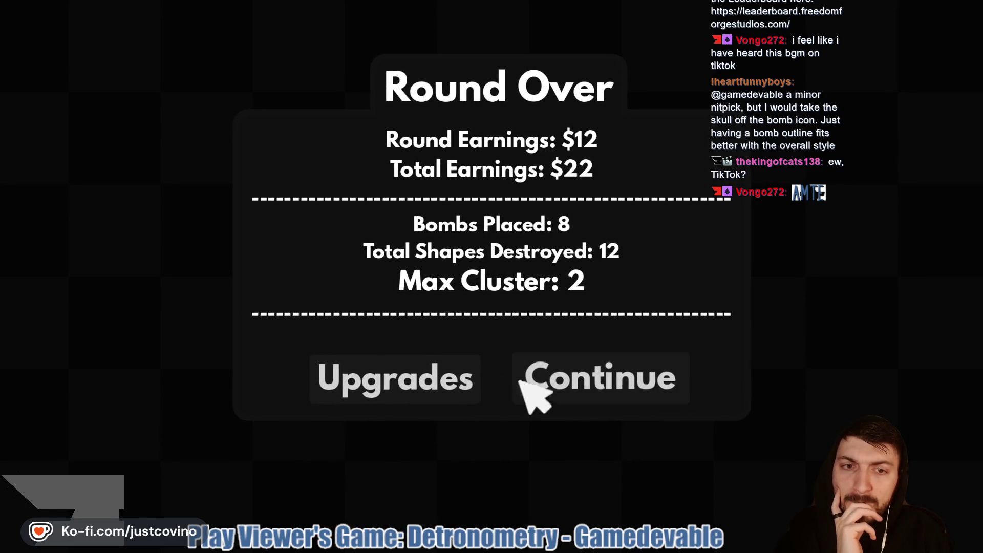
# - Max out Place Delay for $20 (2.75s to 2.5s), leaving $2, and begin a round
pyautogui.click(416, 381)
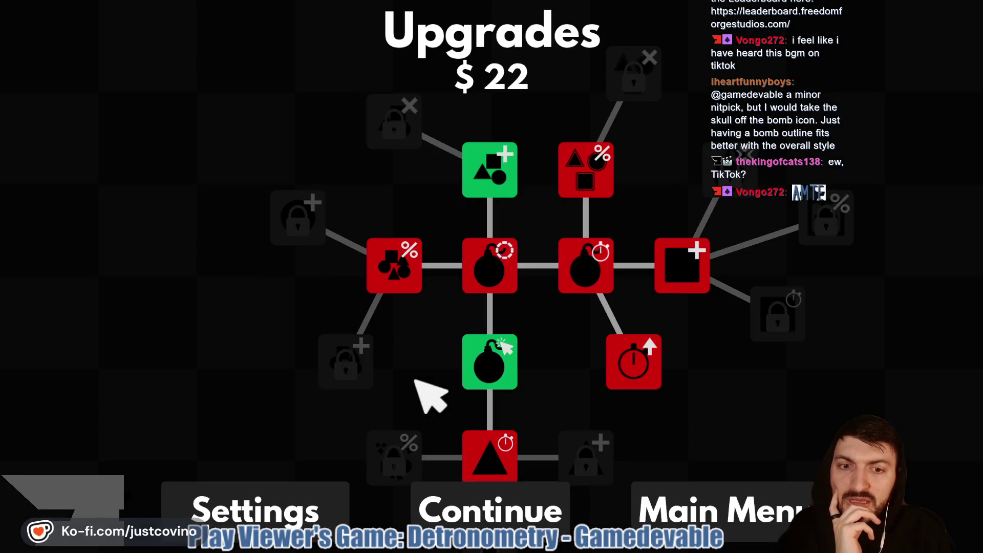
pyautogui.moveTo(507, 348)
pyautogui.moveTo(484, 174)
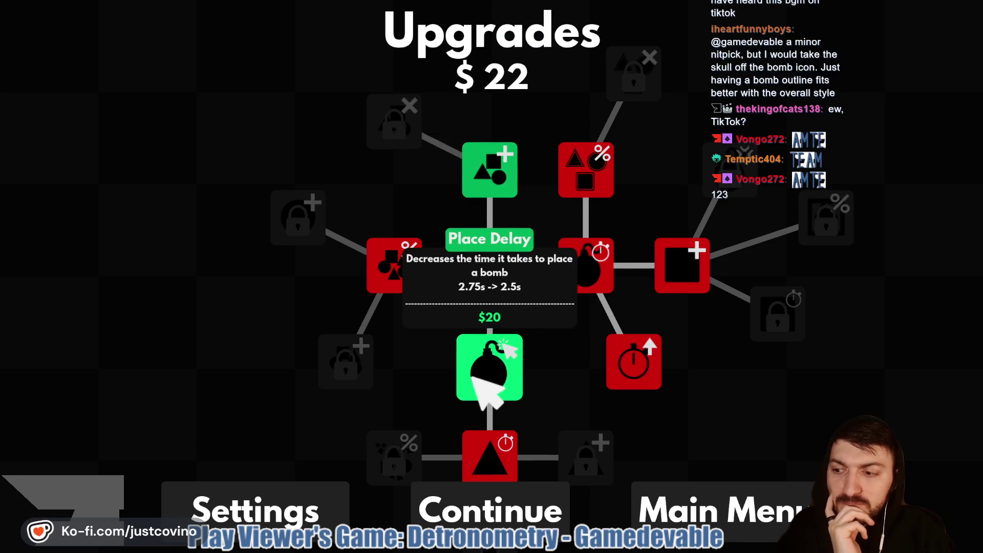
pyautogui.click(486, 365)
pyautogui.click(449, 512)
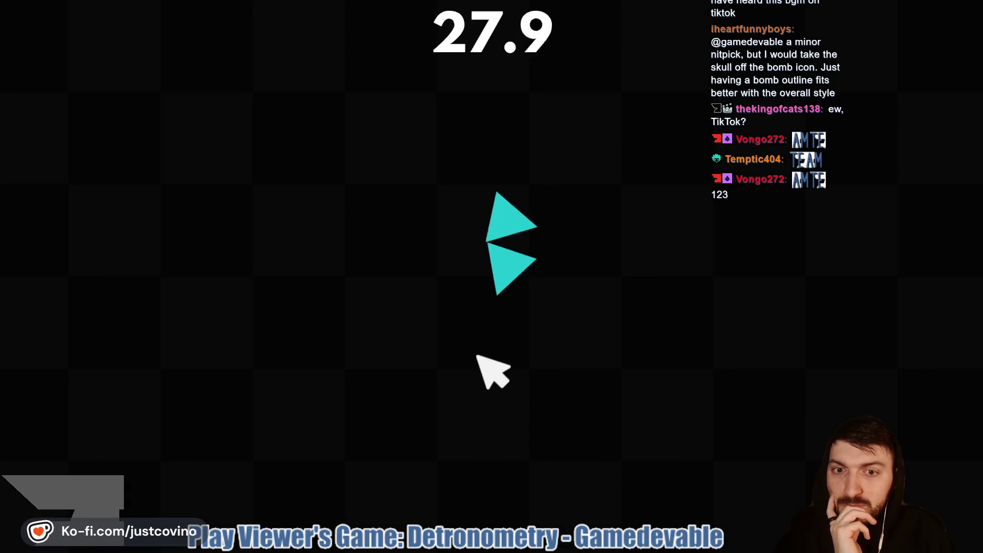
# - Bomb triangles across the board, finishing with 12 shapes destroyed and a $14 total
pyautogui.click(477, 253)
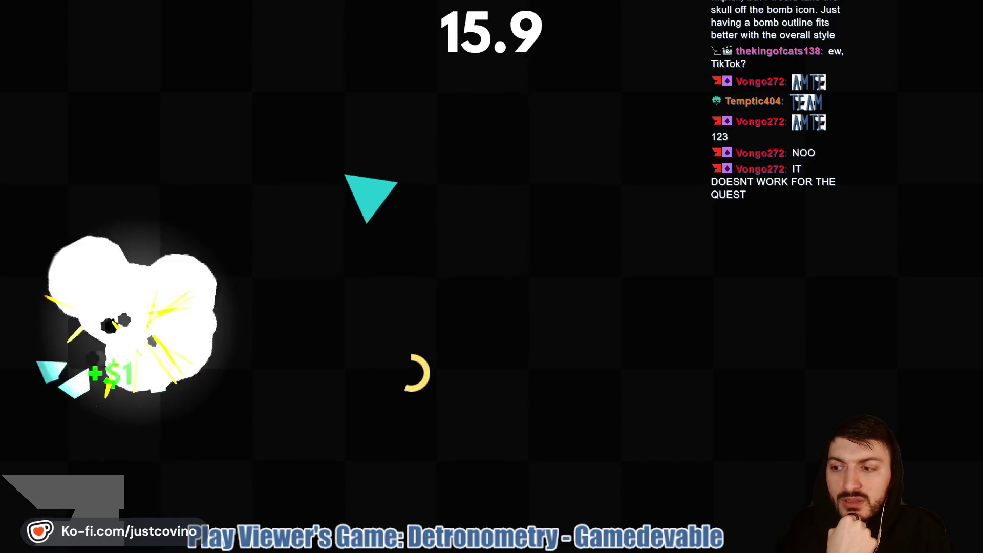
pyautogui.click(308, 107)
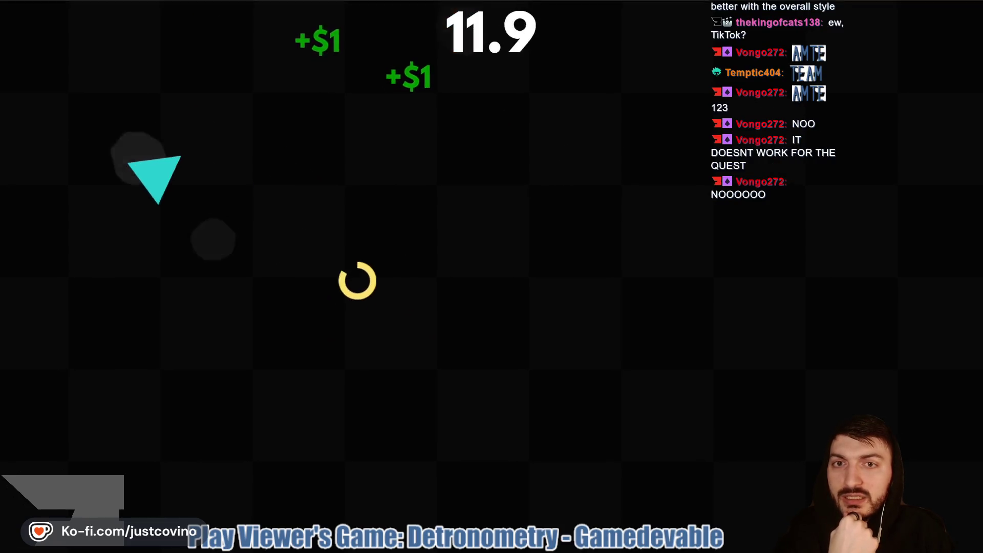
pyautogui.click(91, 199)
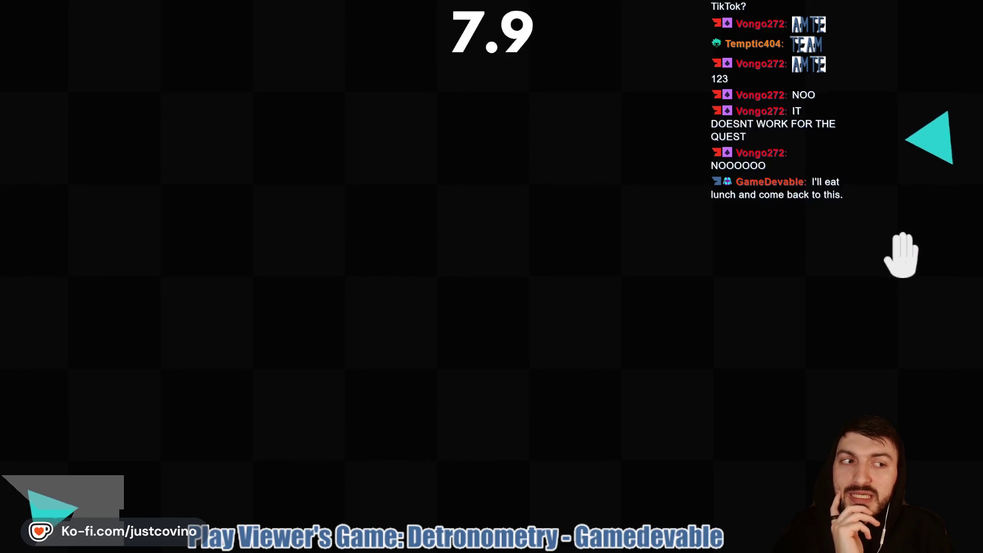
pyautogui.click(900, 255)
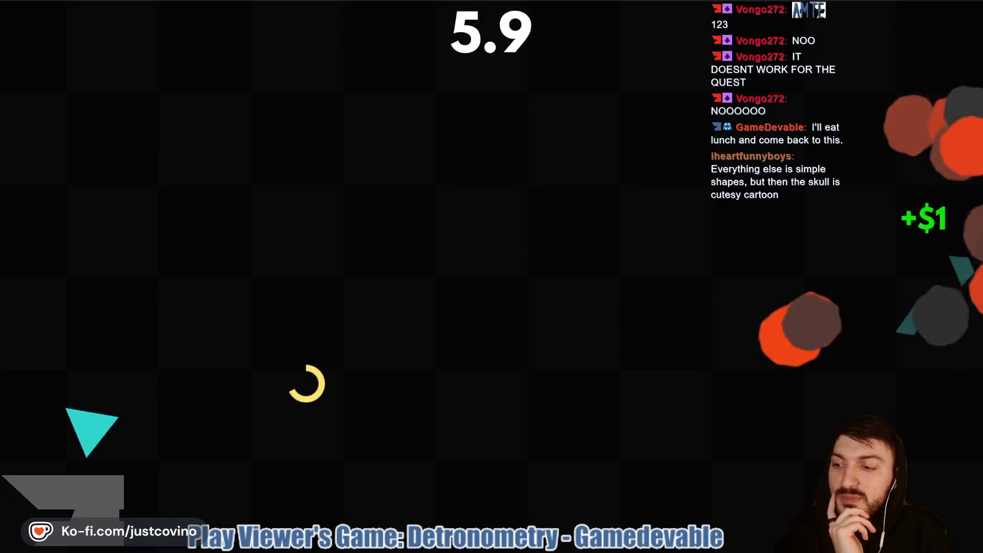
pyautogui.click(193, 347)
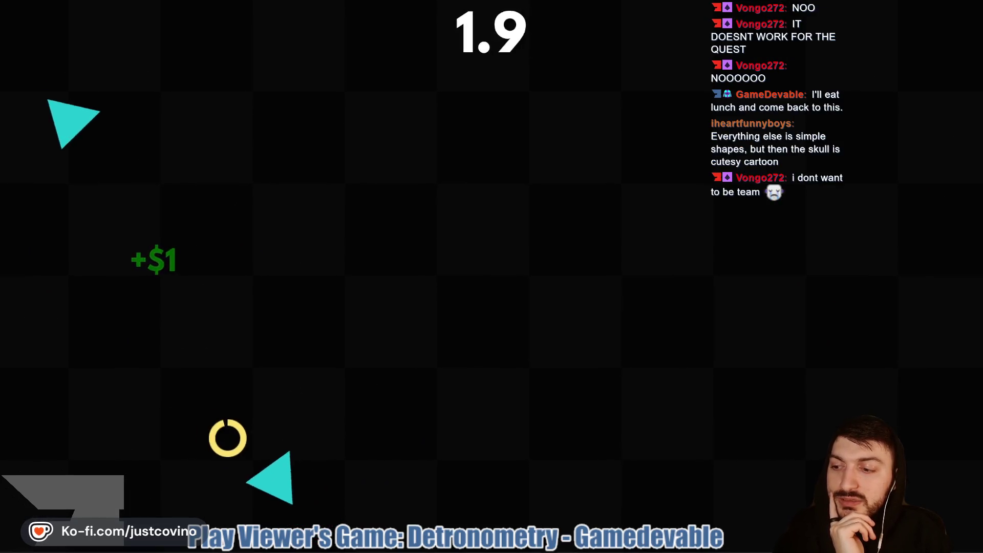
pyautogui.click(132, 284)
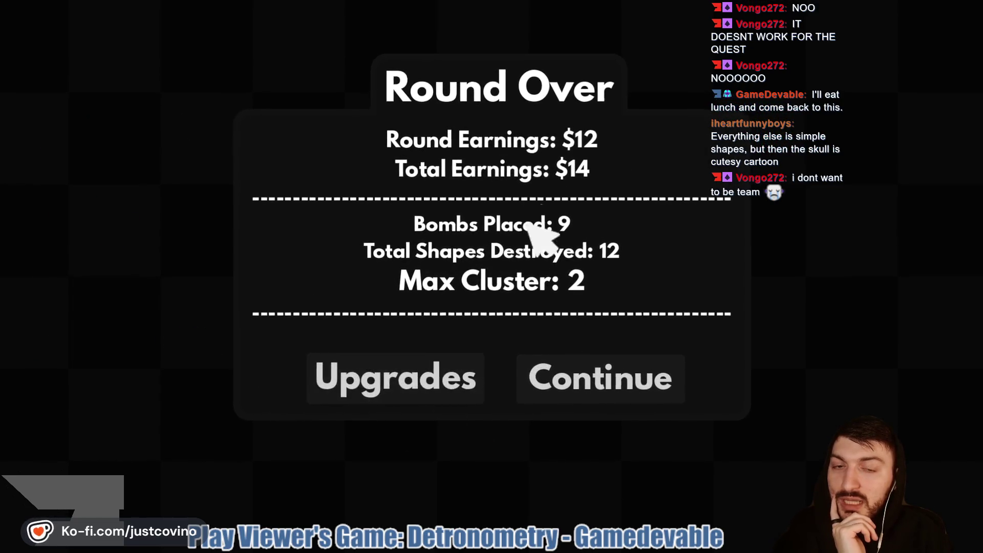
# - Pan the upgrade tree, find the $35 Squares node unaffordable, and begin another round
pyautogui.click(389, 394)
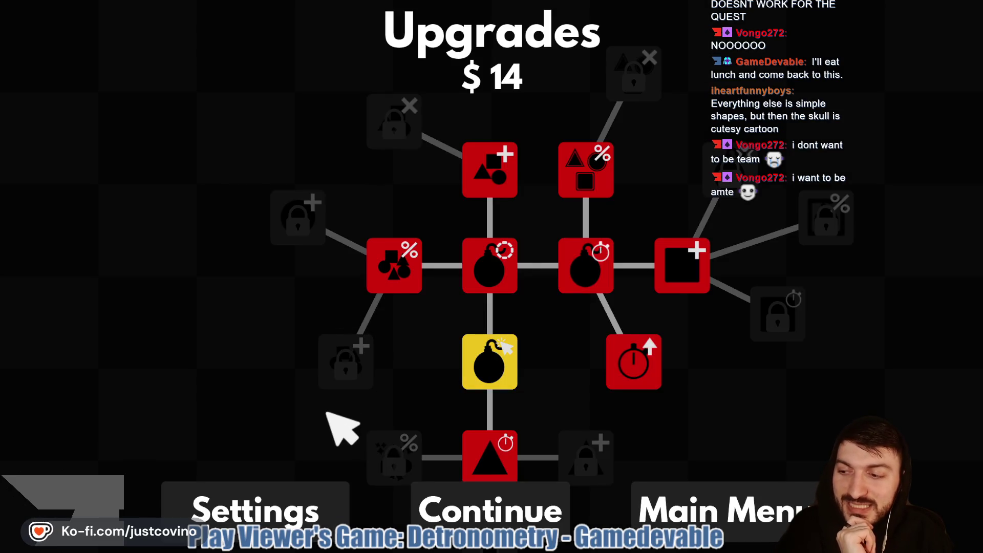
pyautogui.moveTo(500, 282)
pyautogui.mouseDown()
pyautogui.moveTo(441, 259)
pyautogui.moveTo(463, 267)
pyautogui.moveTo(509, 322)
pyautogui.mouseUp()
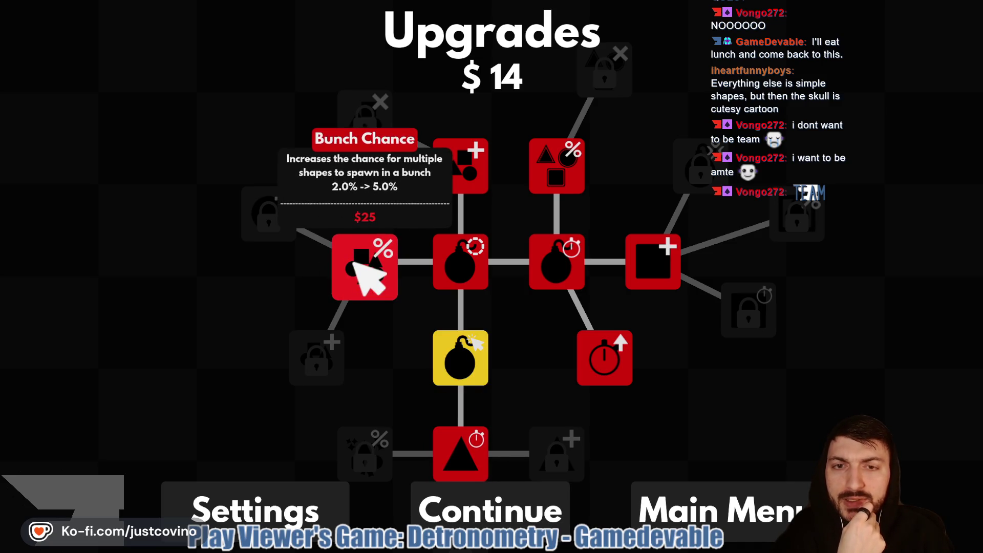
pyautogui.click(655, 262)
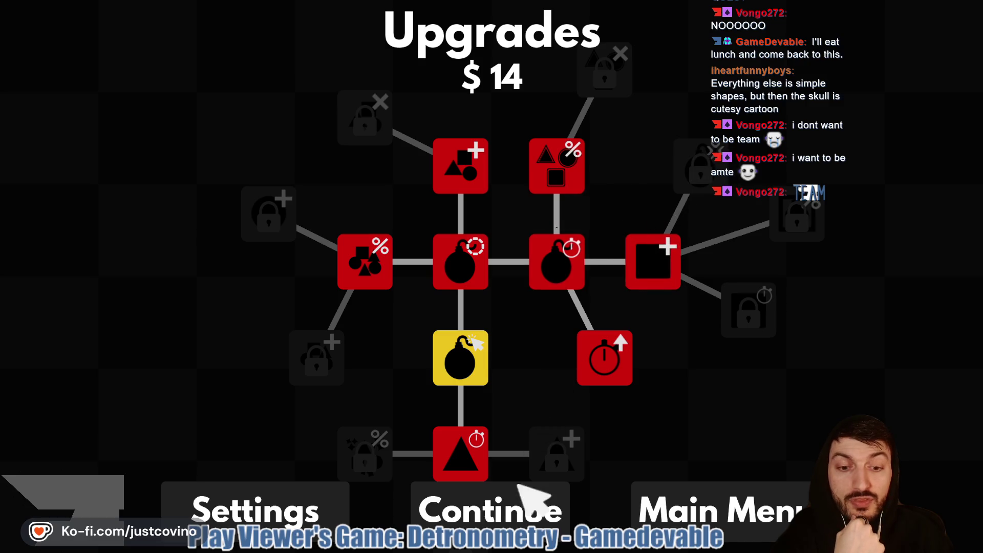
pyautogui.click(532, 512)
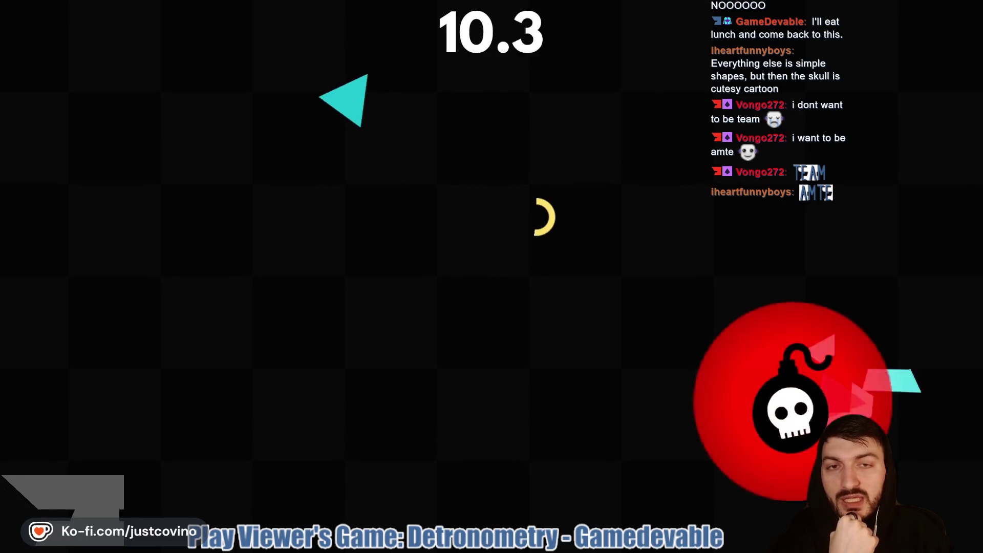
# - Drop the last three bombs on triangles, ending with $11 earned and $25 total
pyautogui.click(243, 231)
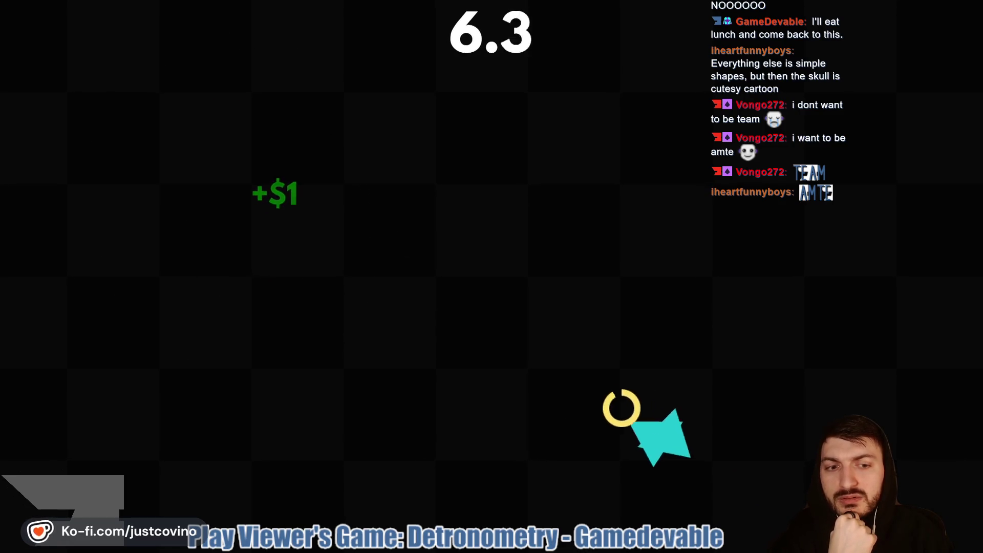
pyautogui.click(541, 369)
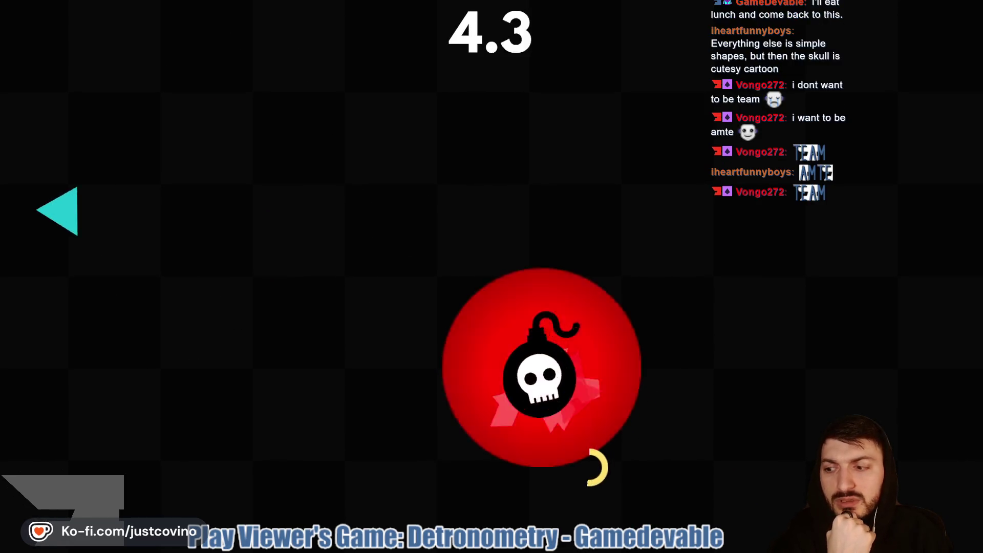
pyautogui.click(144, 357)
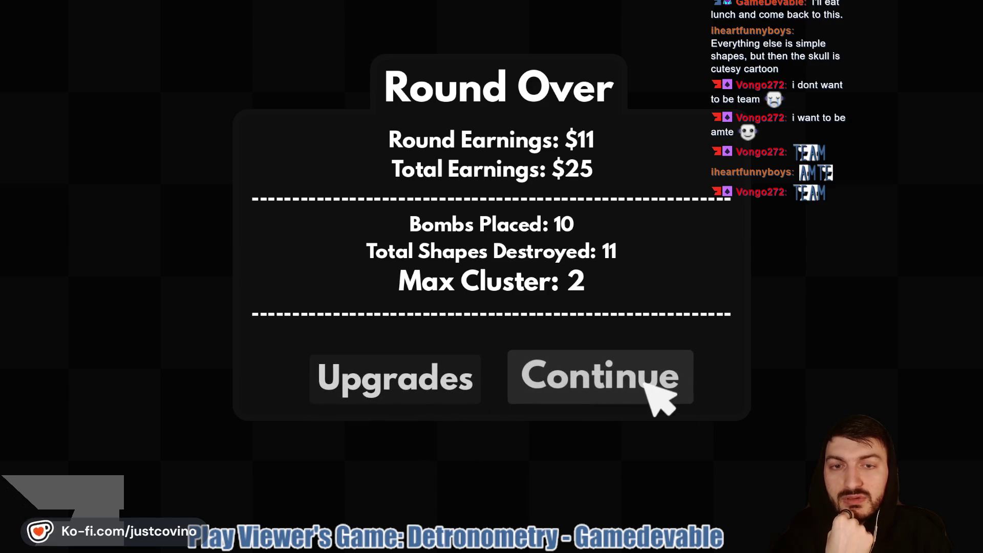
# - Review the upgrade tree with $25 without buying anything, then start the next round
pyautogui.click(432, 391)
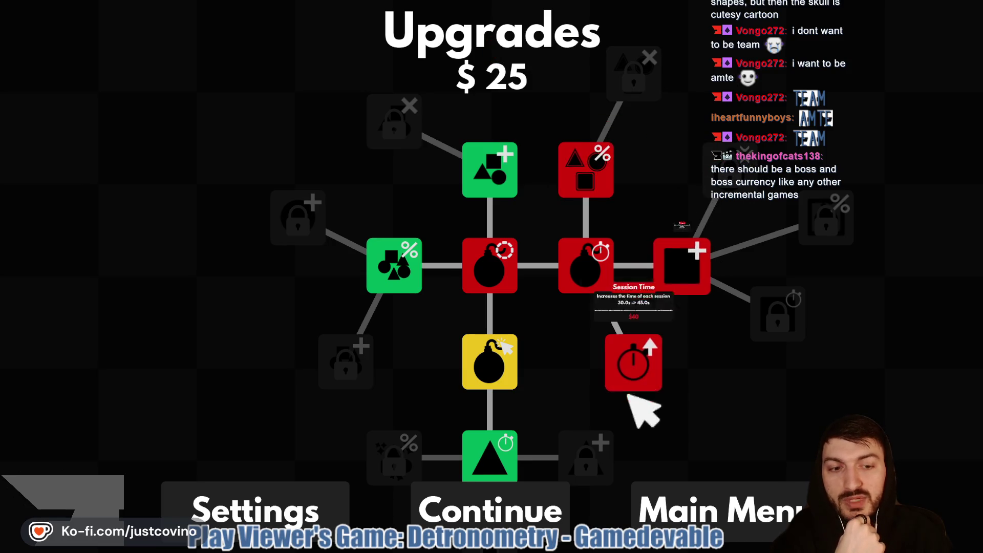
pyautogui.click(527, 514)
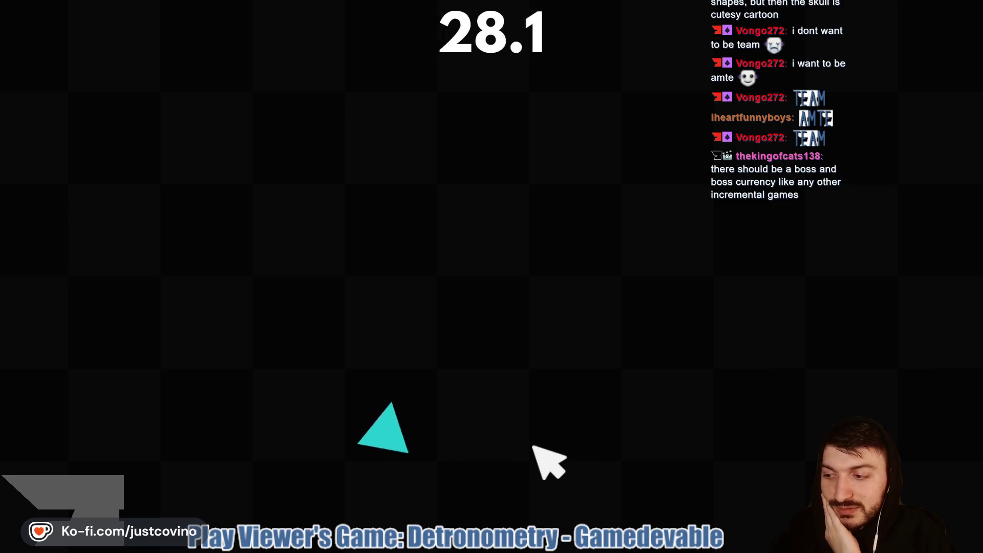
# - Bomb triangles across the board for +$1 each until the round timer runs out
pyautogui.click(490, 474)
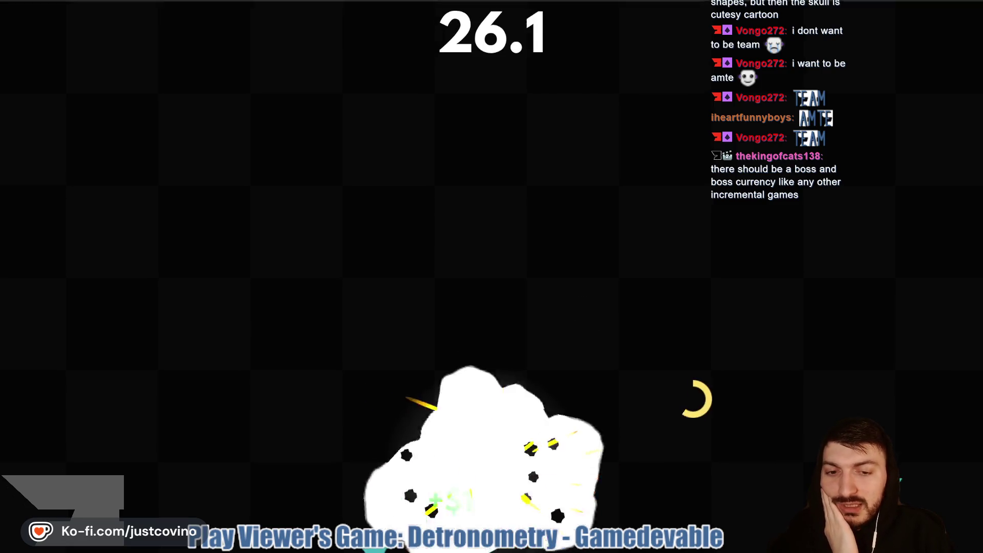
pyautogui.click(818, 351)
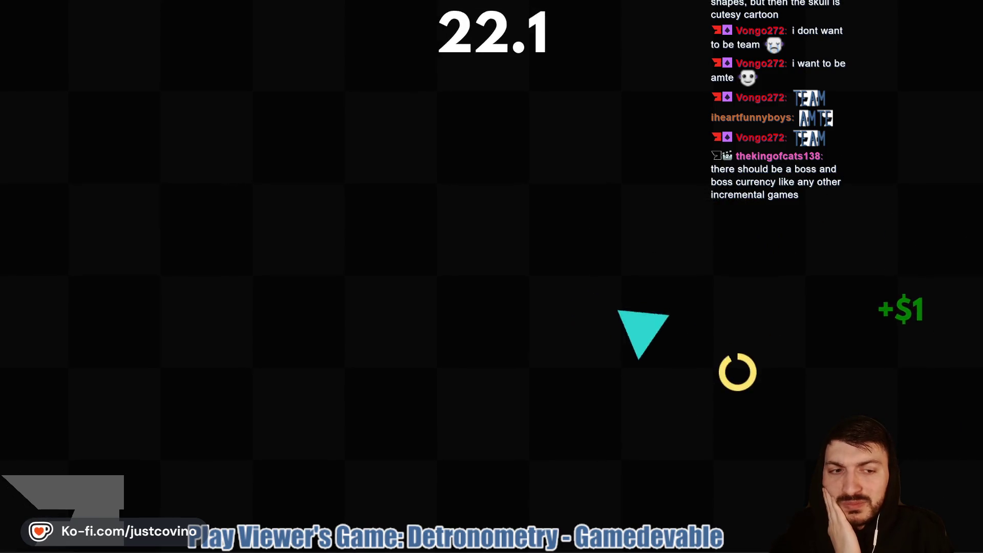
pyautogui.click(687, 330)
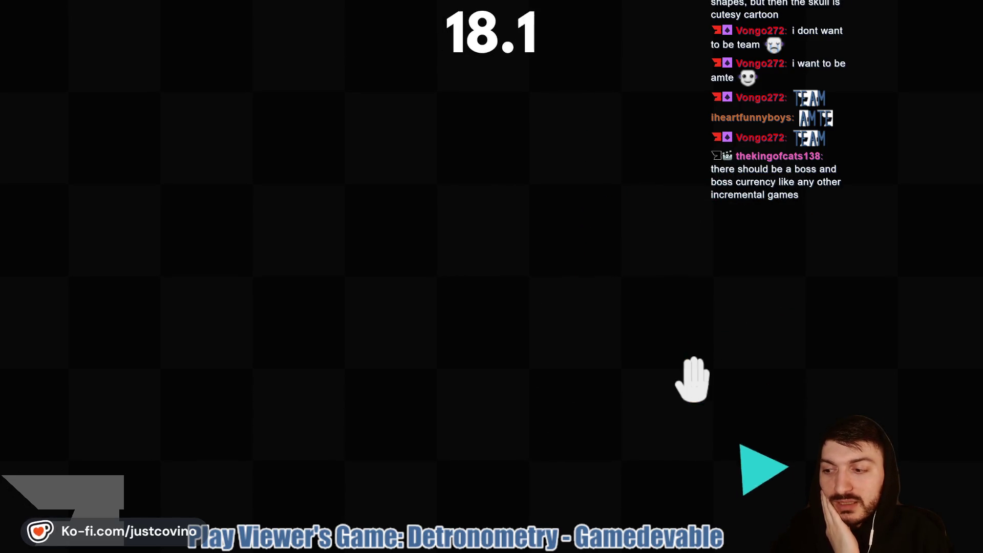
pyautogui.click(696, 310)
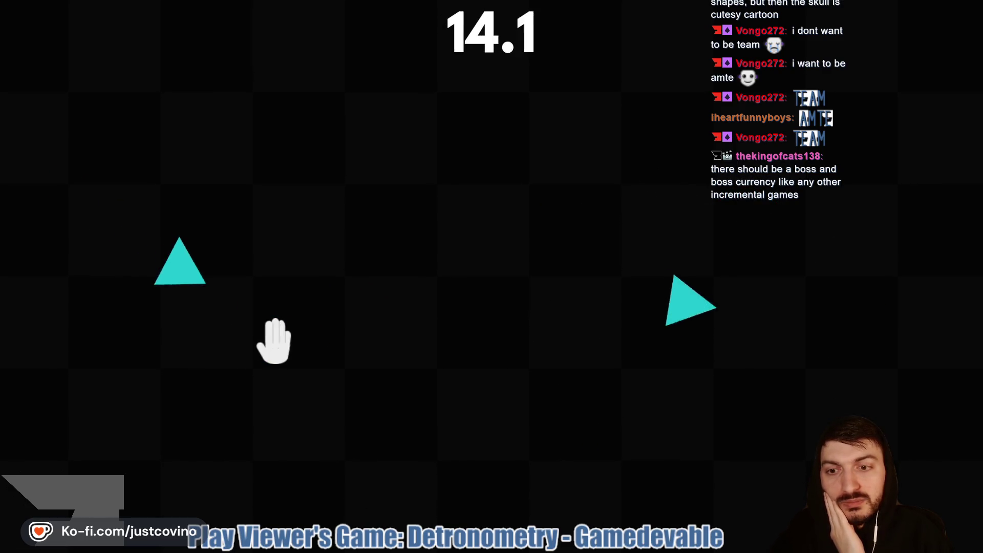
pyautogui.click(294, 305)
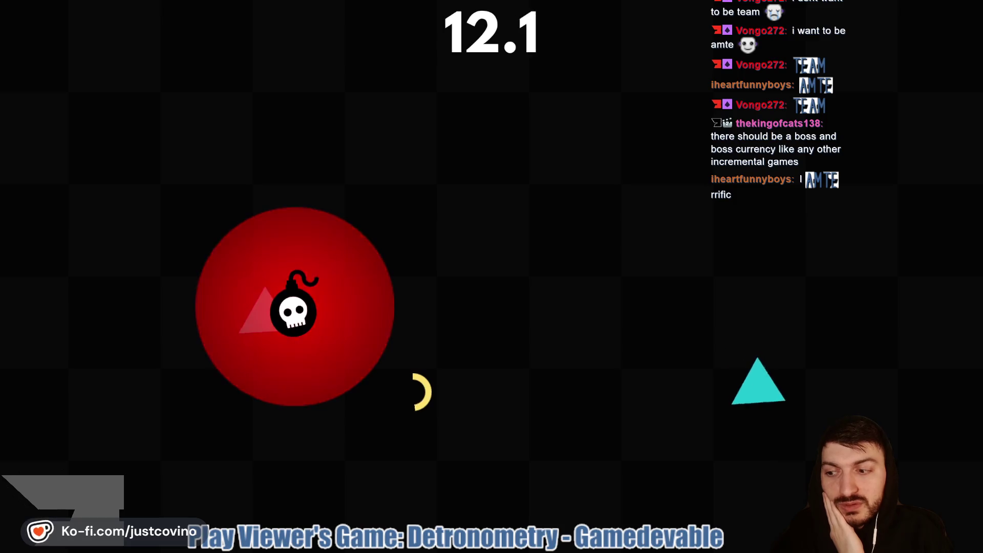
pyautogui.click(796, 342)
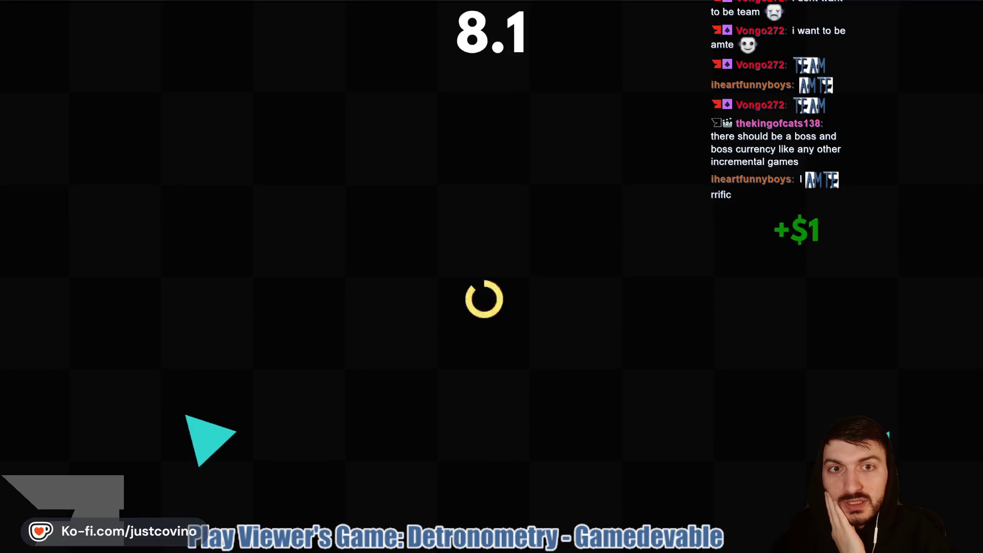
pyautogui.click(134, 323)
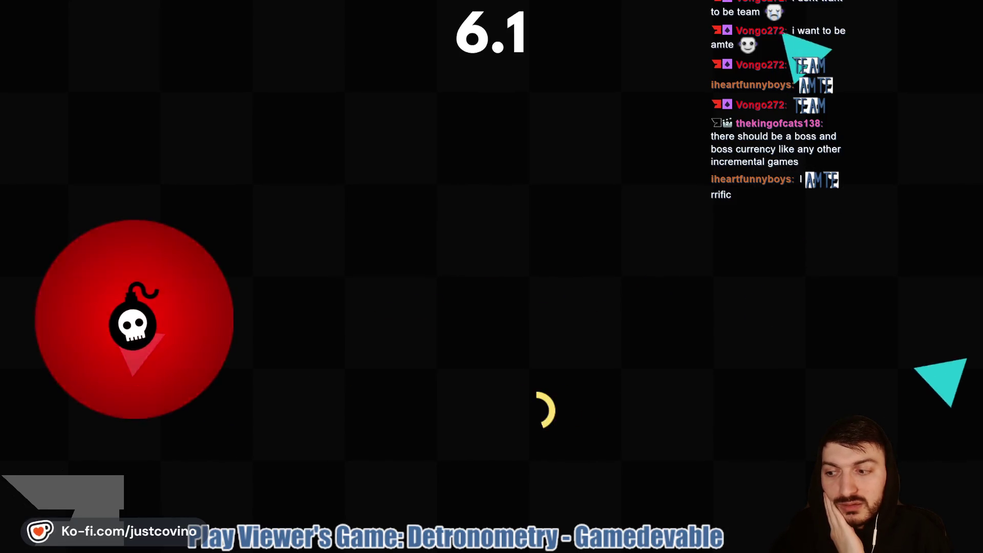
pyautogui.click(854, 205)
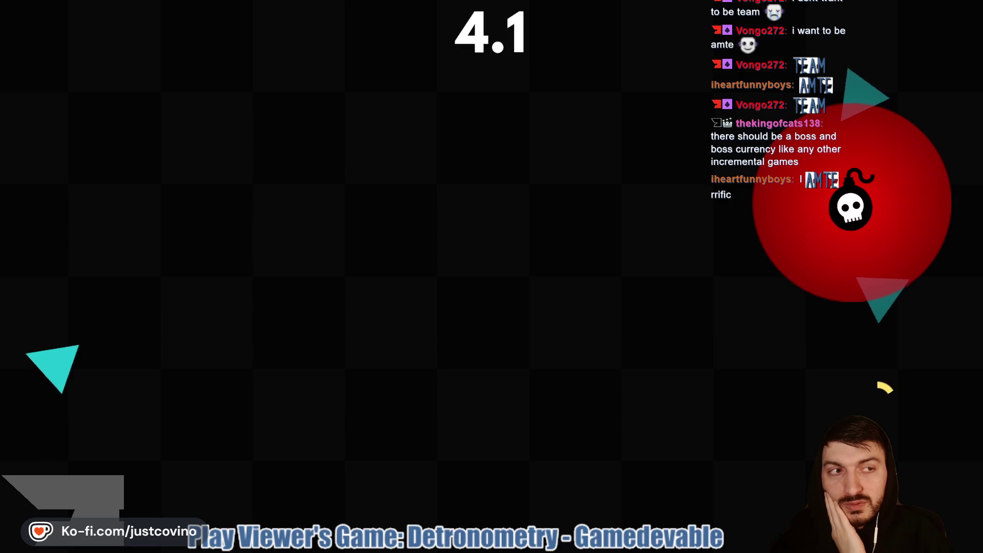
pyautogui.click(218, 352)
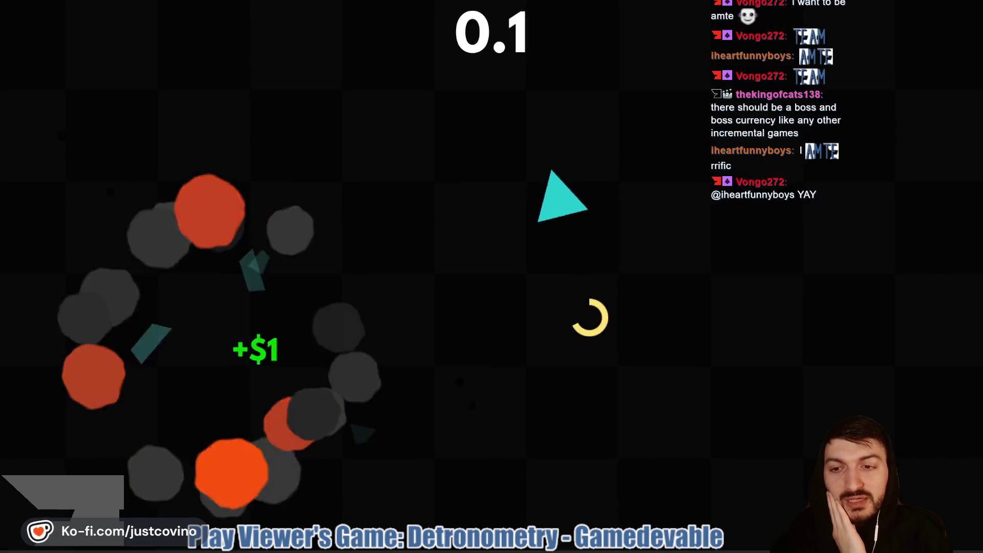
pyautogui.click(422, 373)
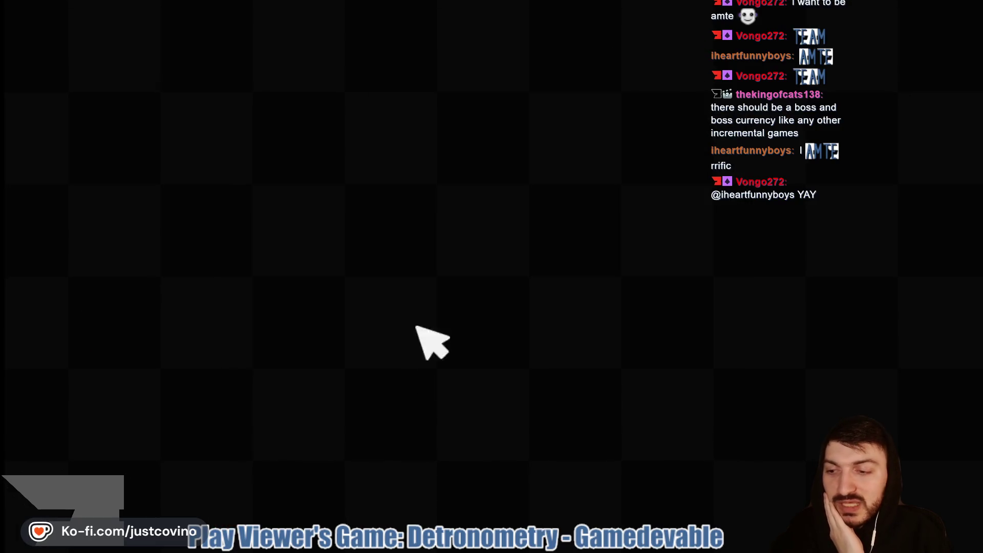
# - Buy the Squares upgrade, then bomb red squares (+$5) and triangles through the new round
pyautogui.click(686, 266)
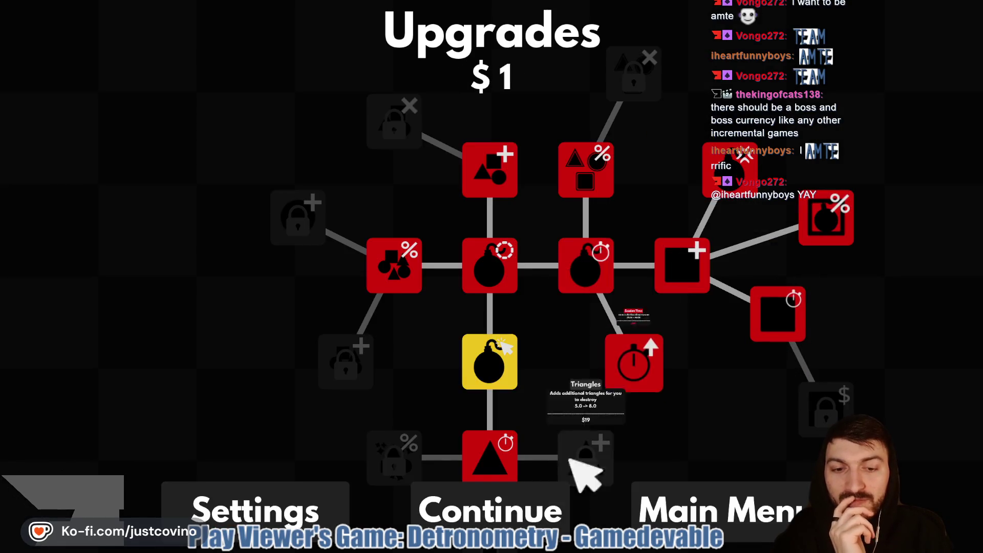
pyautogui.press('Escape')
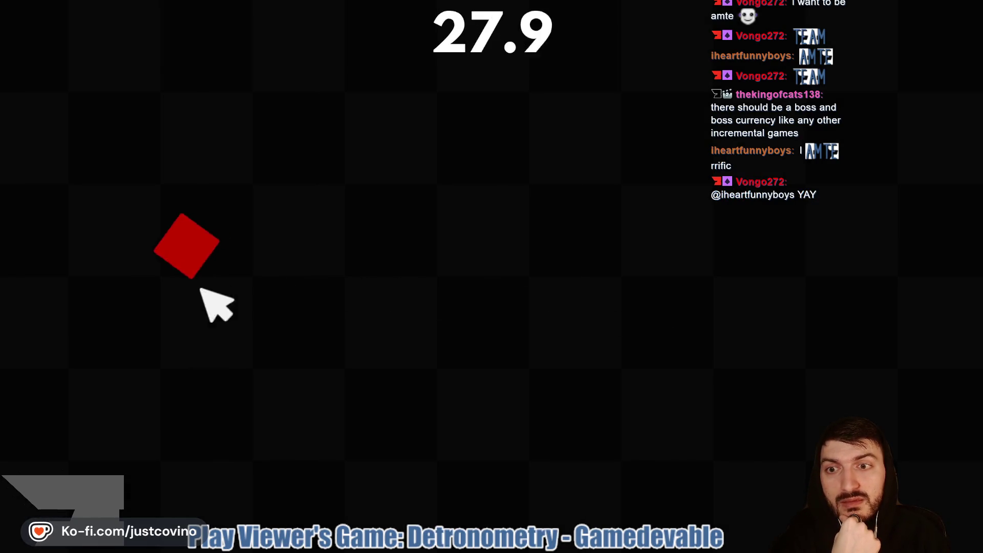
pyautogui.click(110, 256)
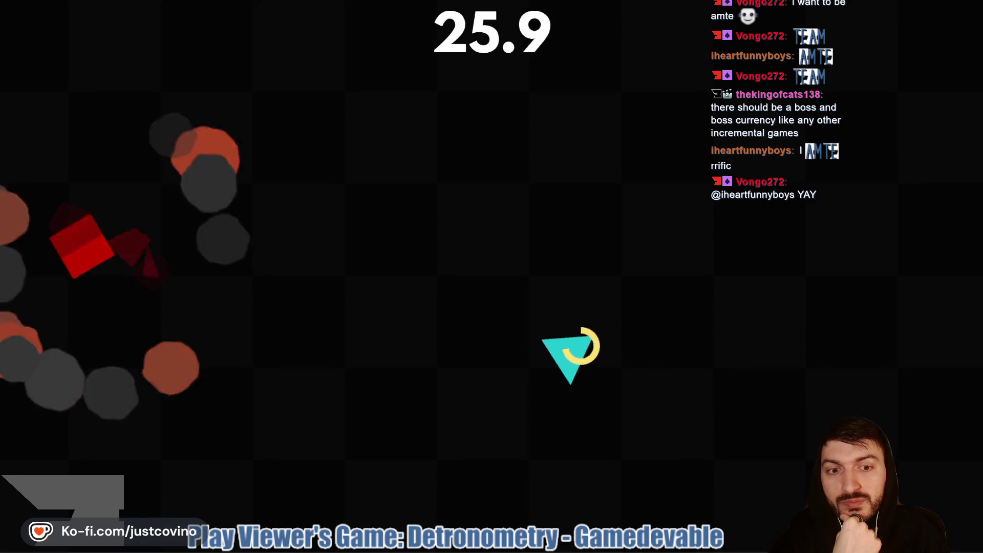
pyautogui.click(466, 281)
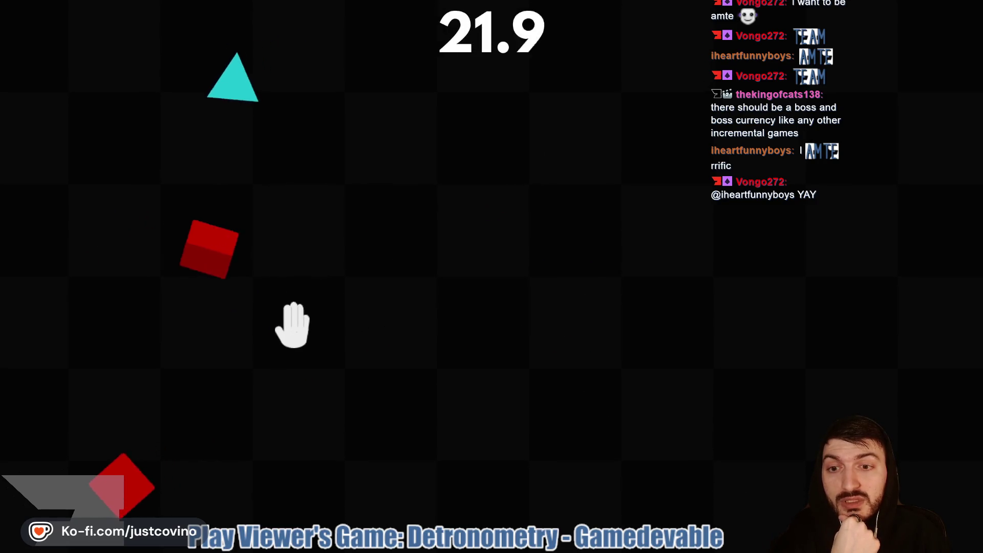
pyautogui.click(309, 269)
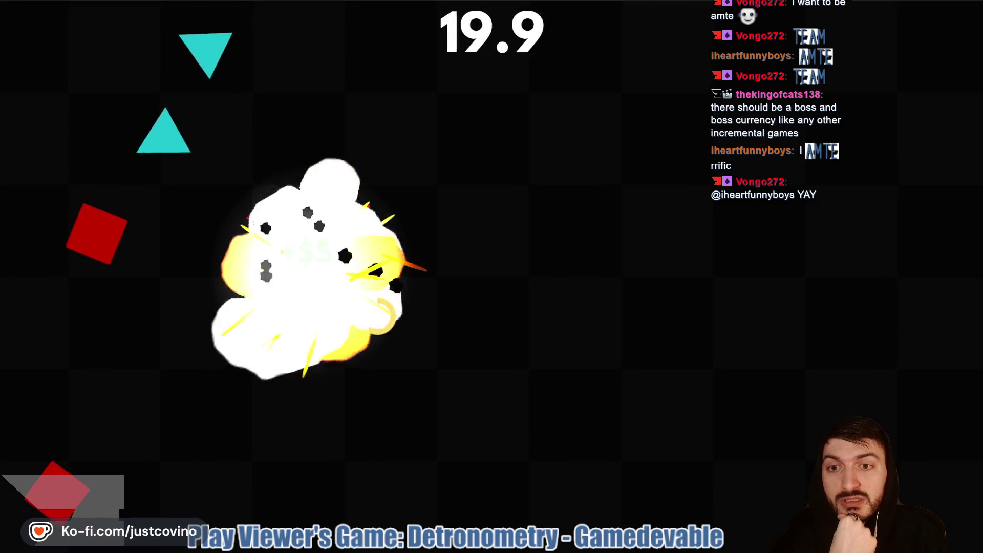
pyautogui.click(88, 302)
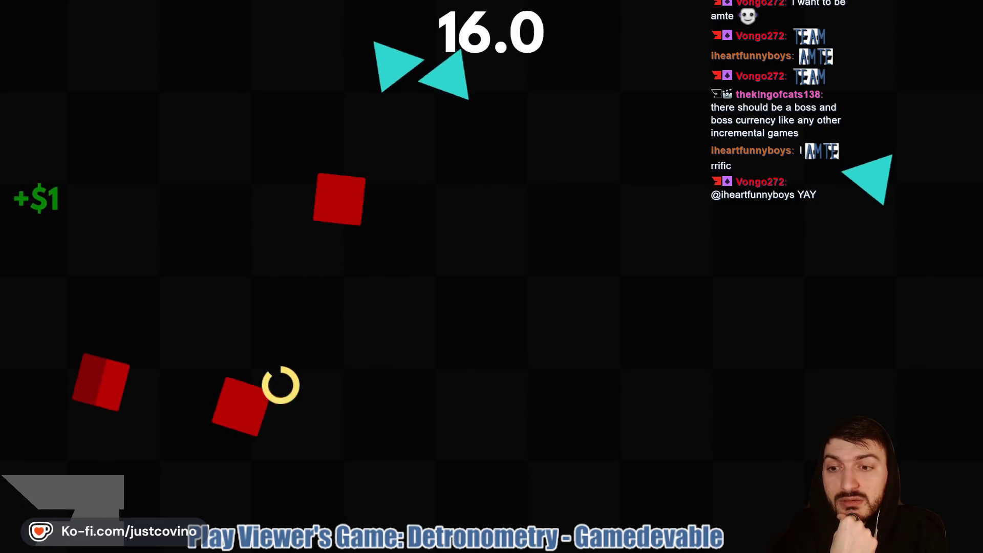
pyautogui.click(213, 362)
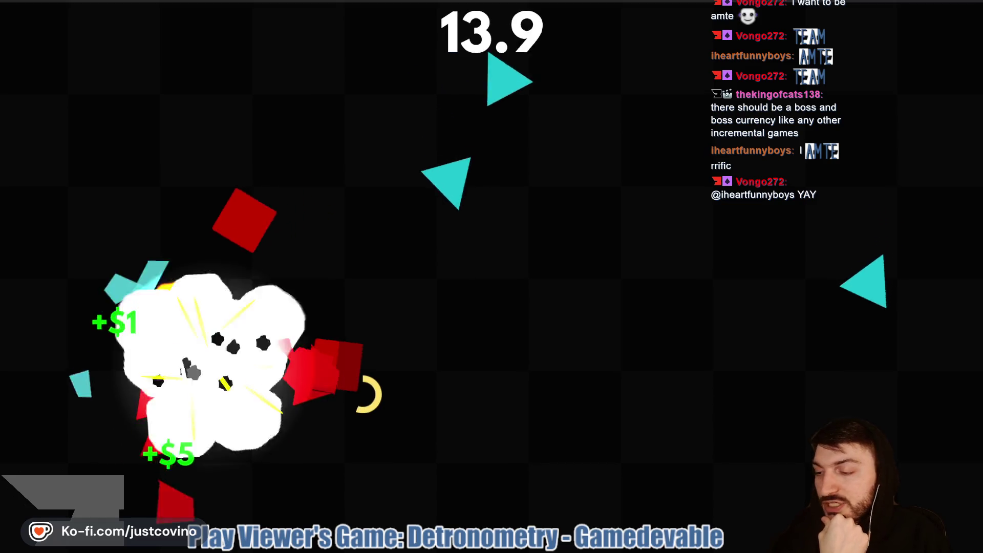
pyautogui.click(441, 274)
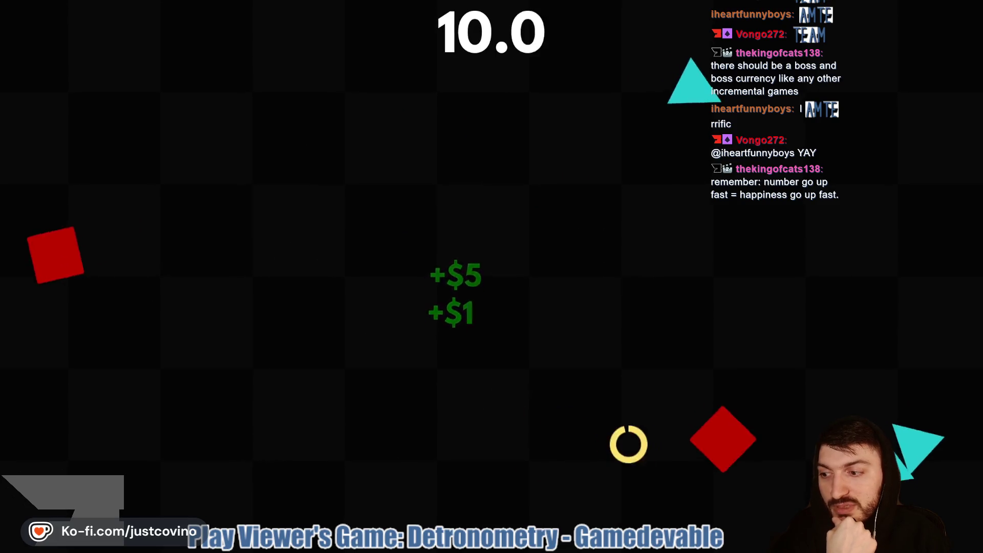
pyautogui.click(834, 366)
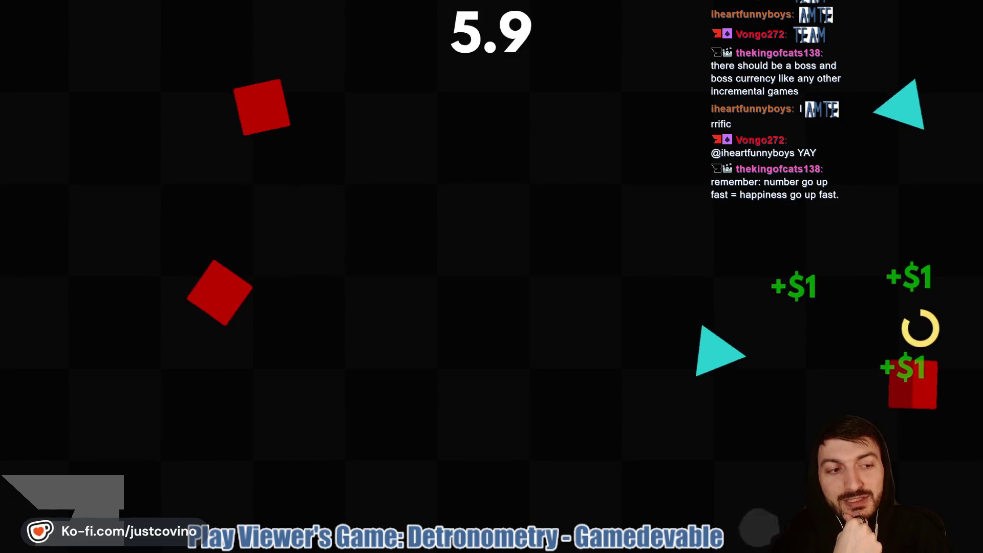
pyautogui.click(809, 300)
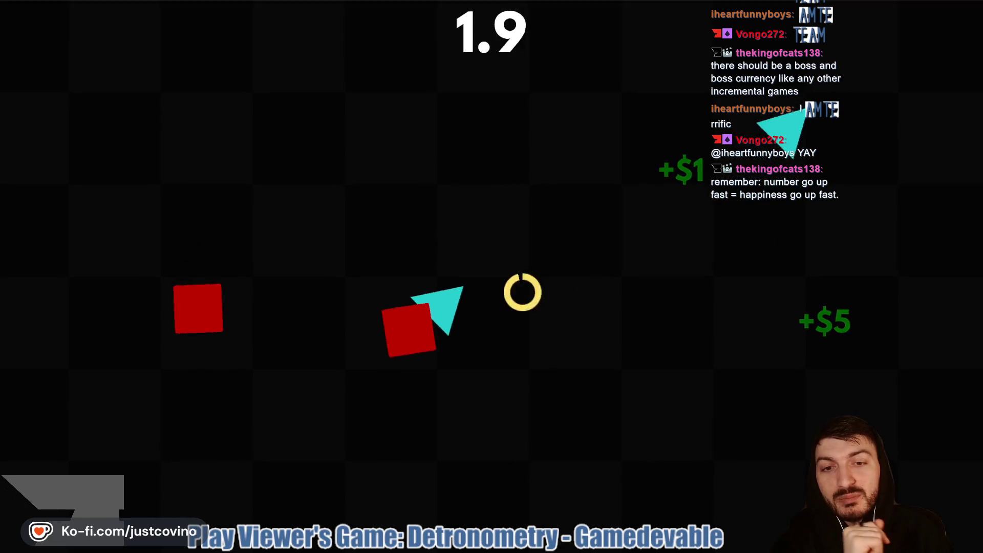
pyautogui.click(514, 288)
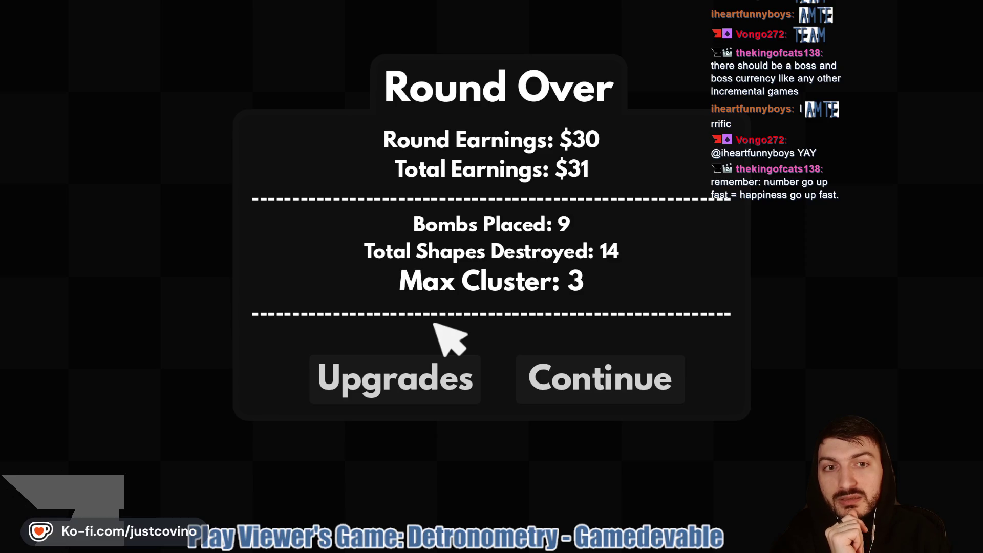
# - Buy the Bunch Chance upgrade (2.0% to 5.0%) for $25, leaving $6, and continue
pyautogui.click(439, 391)
pyautogui.moveTo(516, 163)
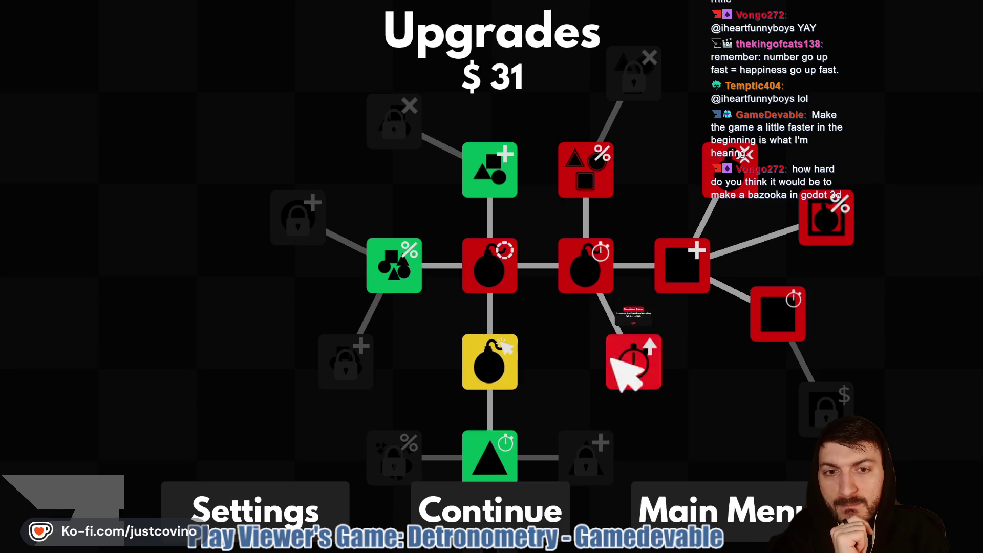
pyautogui.moveTo(397, 260)
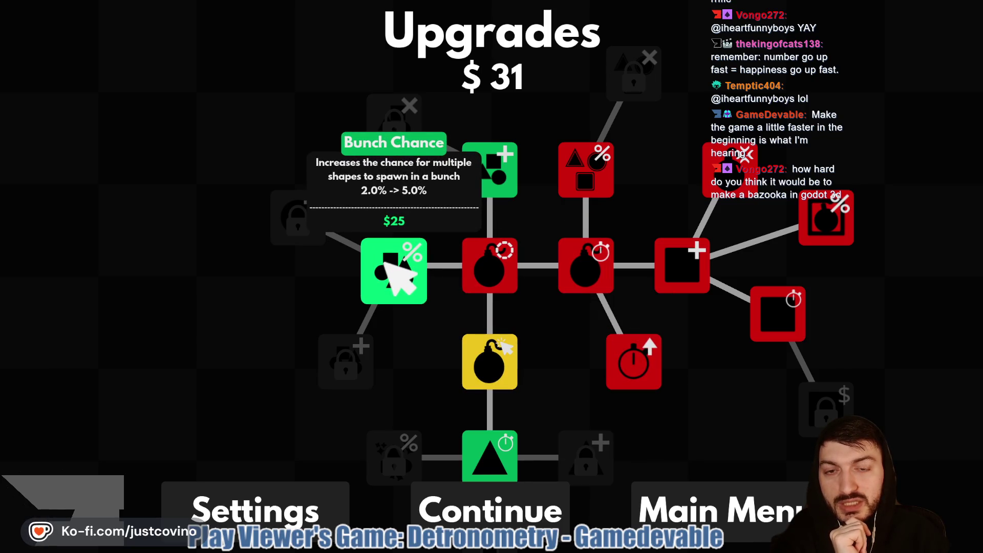
pyautogui.moveTo(509, 443)
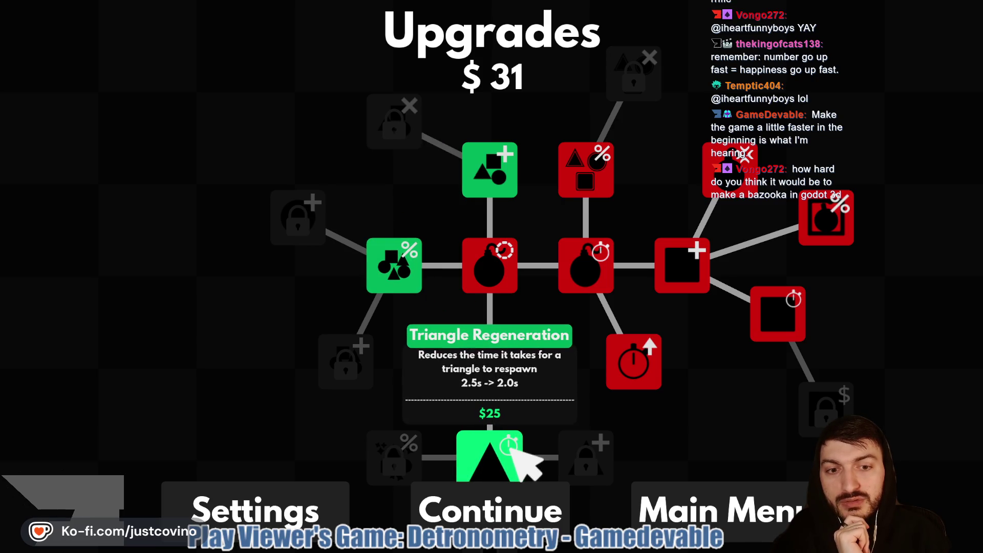
pyautogui.moveTo(582, 401)
pyautogui.mouseDown()
pyautogui.moveTo(581, 340)
pyautogui.moveTo(640, 406)
pyautogui.mouseUp()
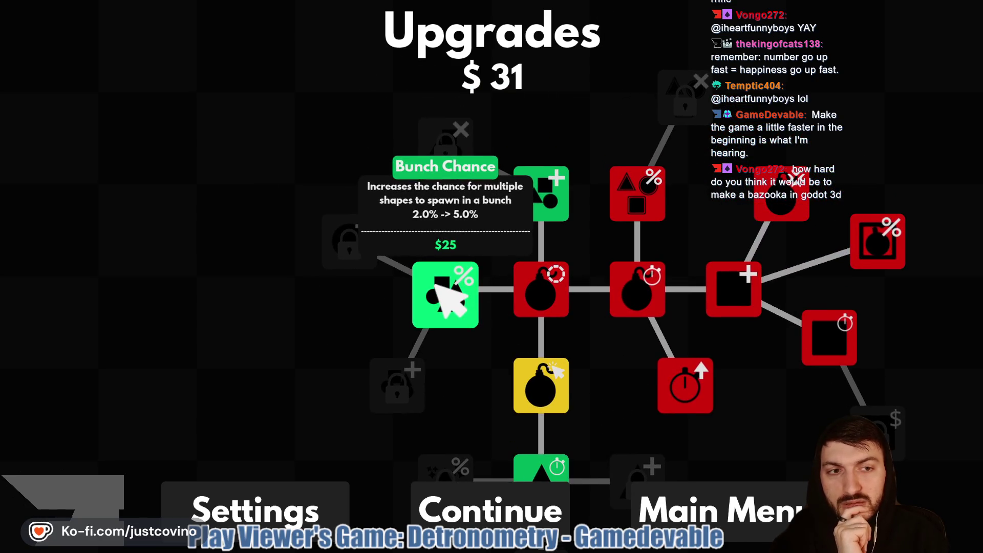
pyautogui.click(434, 283)
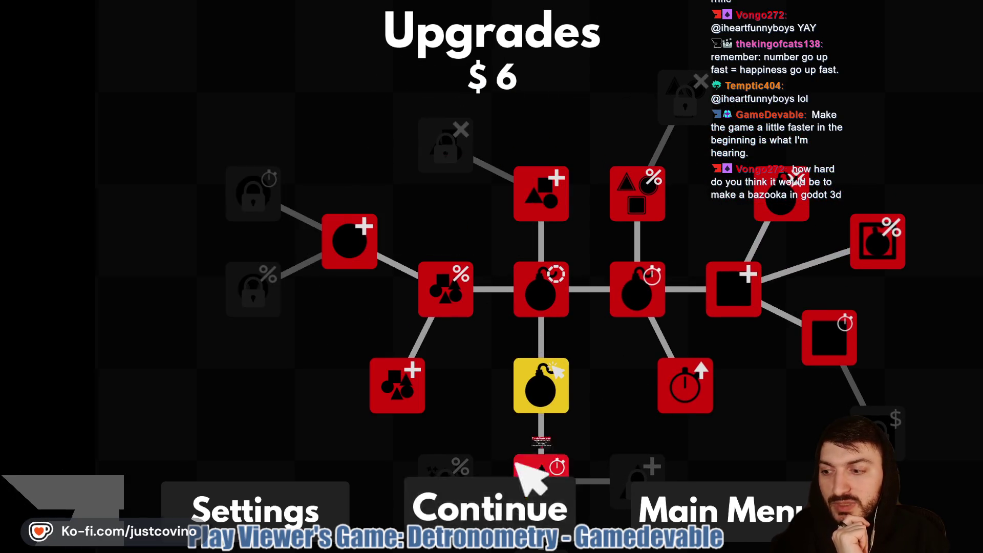
pyautogui.click(517, 474)
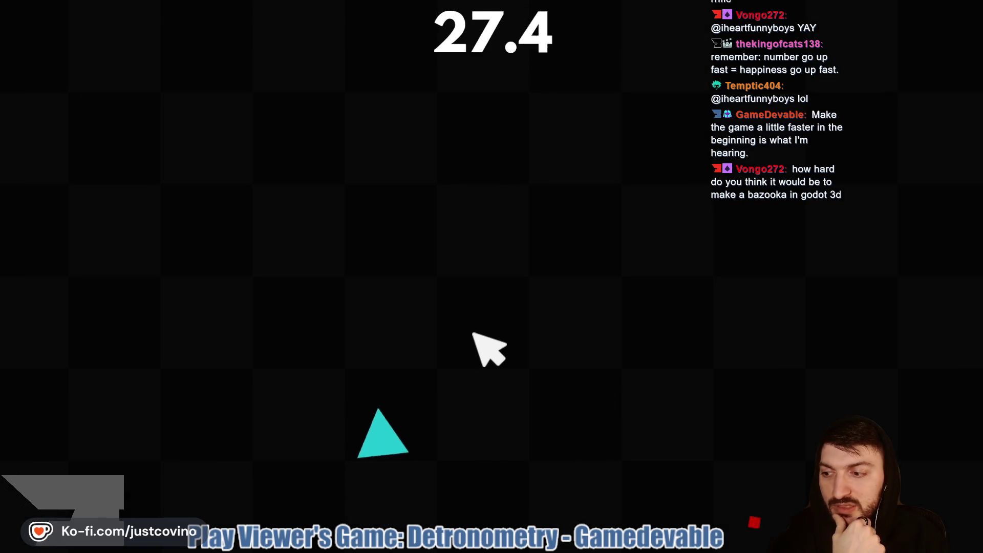
# - Drop seven bombs on shape clusters, destroying 13 shapes for $25 earned and $31 total
pyautogui.click(412, 306)
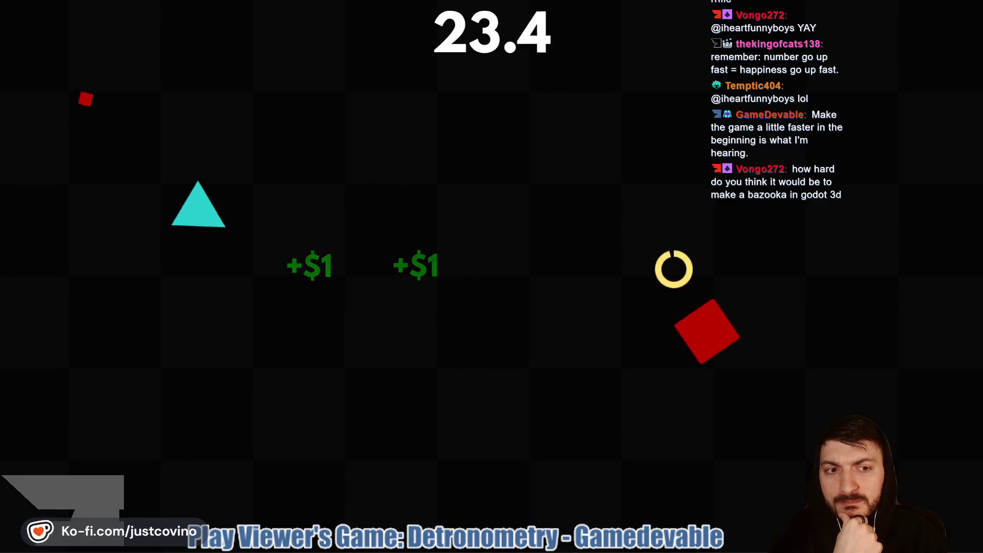
pyautogui.click(607, 218)
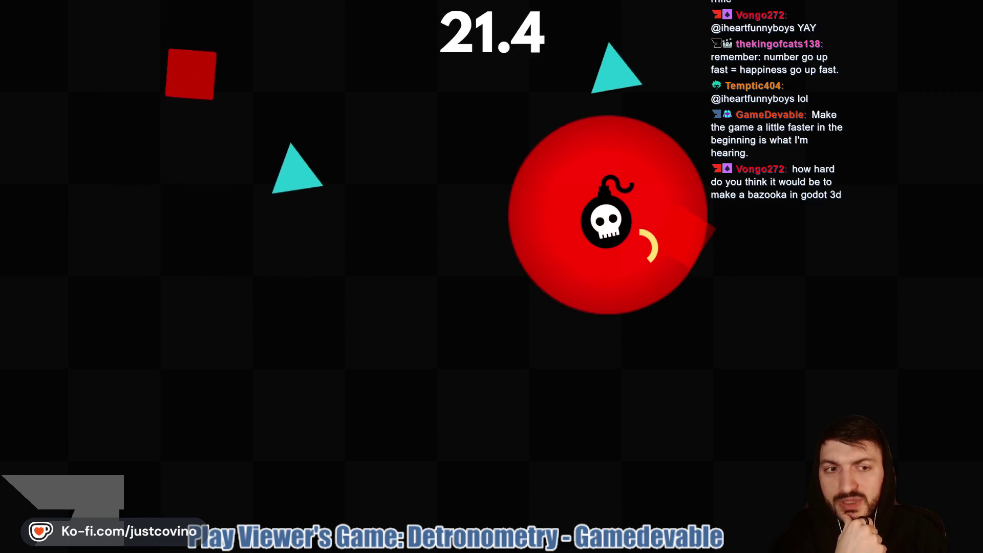
pyautogui.click(443, 99)
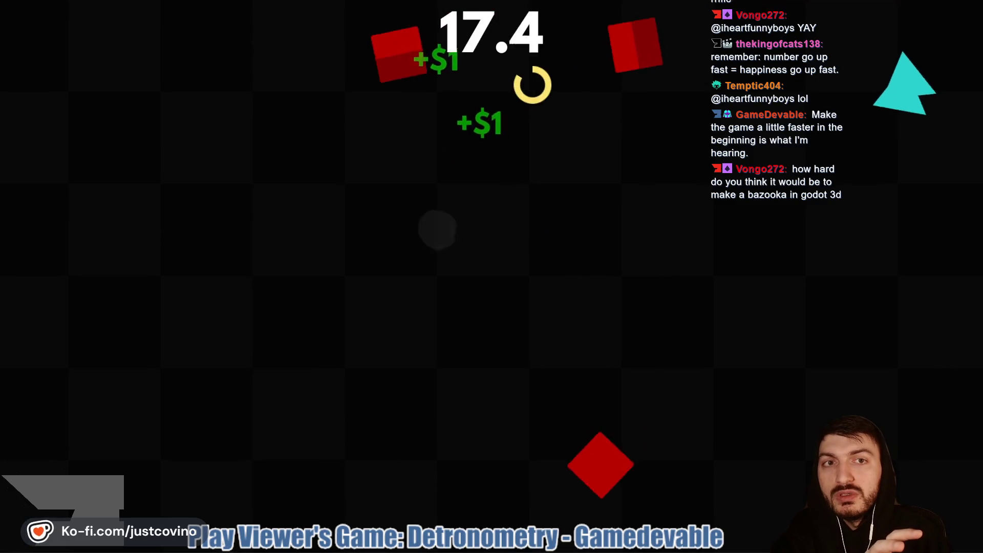
pyautogui.click(538, 137)
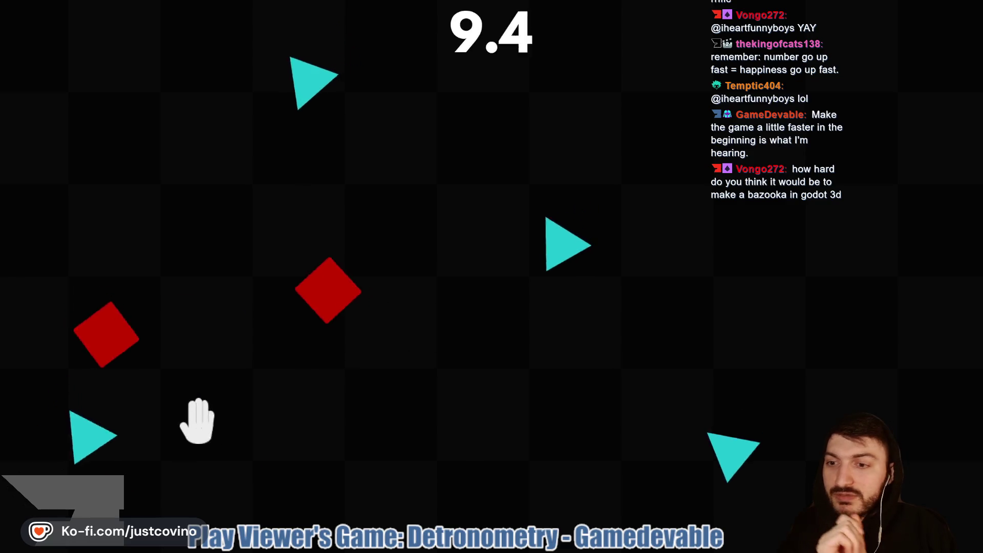
pyautogui.click(180, 401)
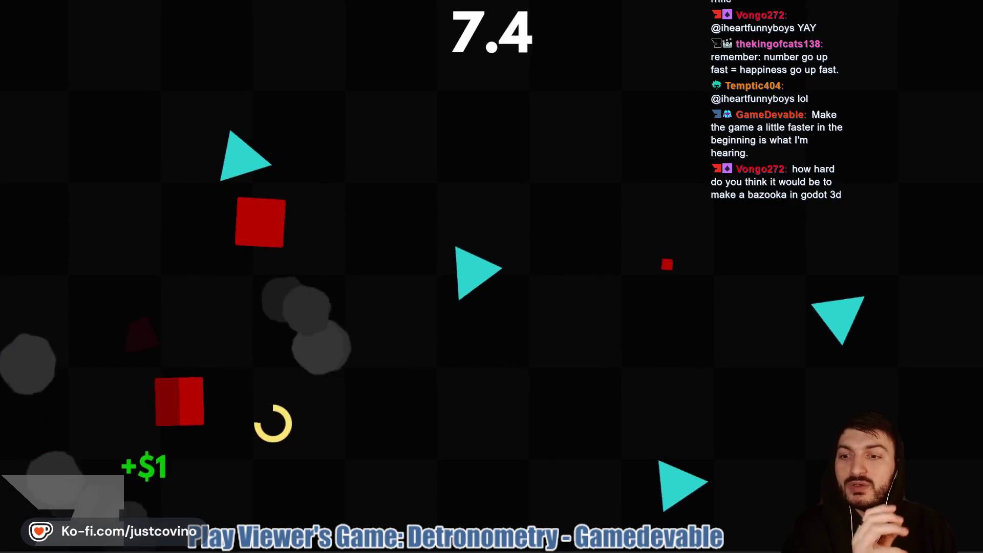
pyautogui.click(319, 415)
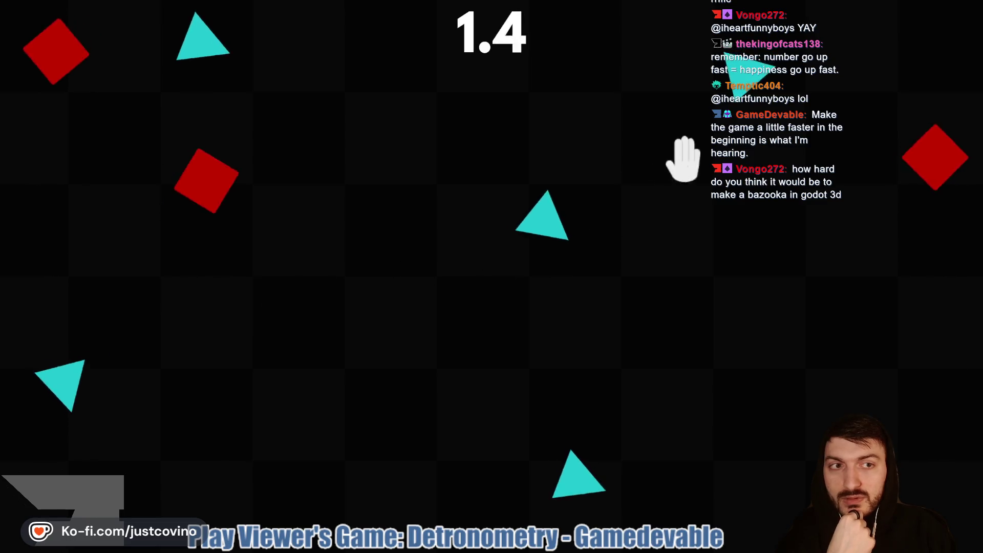
pyautogui.click(610, 164)
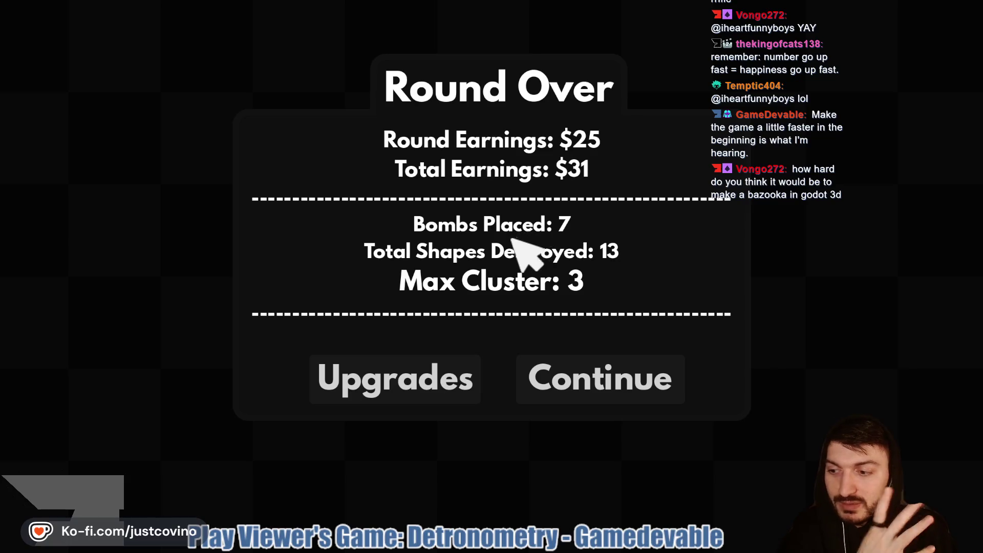
# - Buy Bunch Amount for $24, raising shapes per bunch to 3.0, and start a new round
pyautogui.click(409, 379)
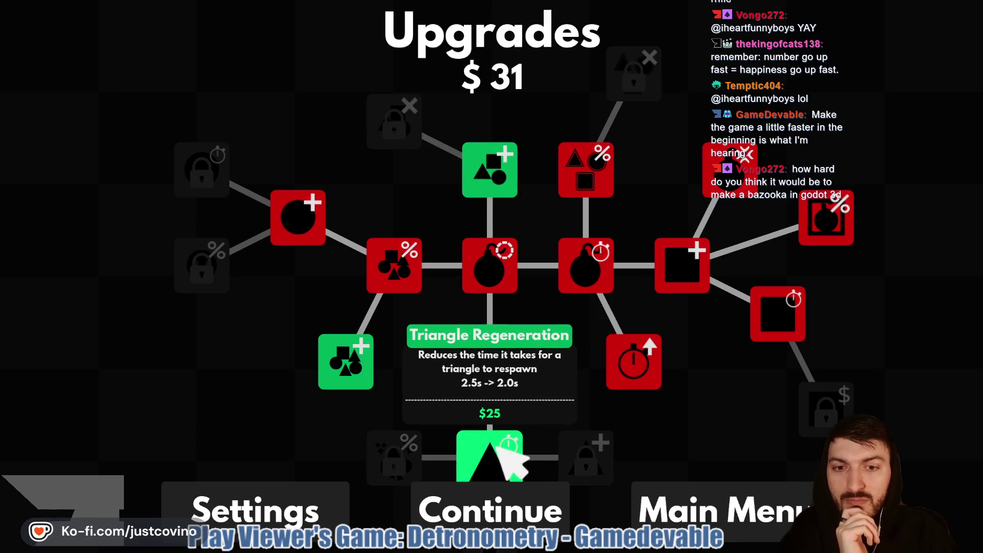
pyautogui.click(339, 374)
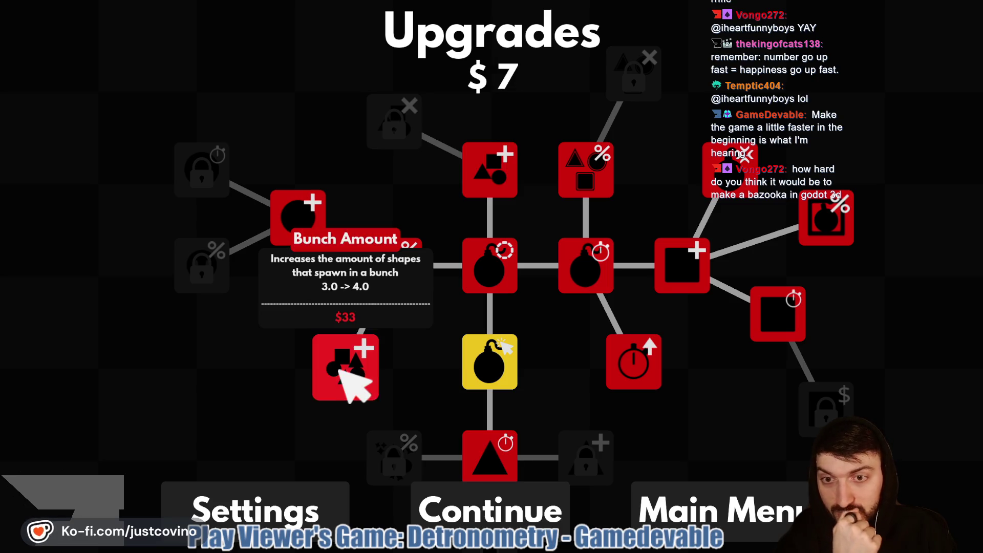
pyautogui.click(546, 491)
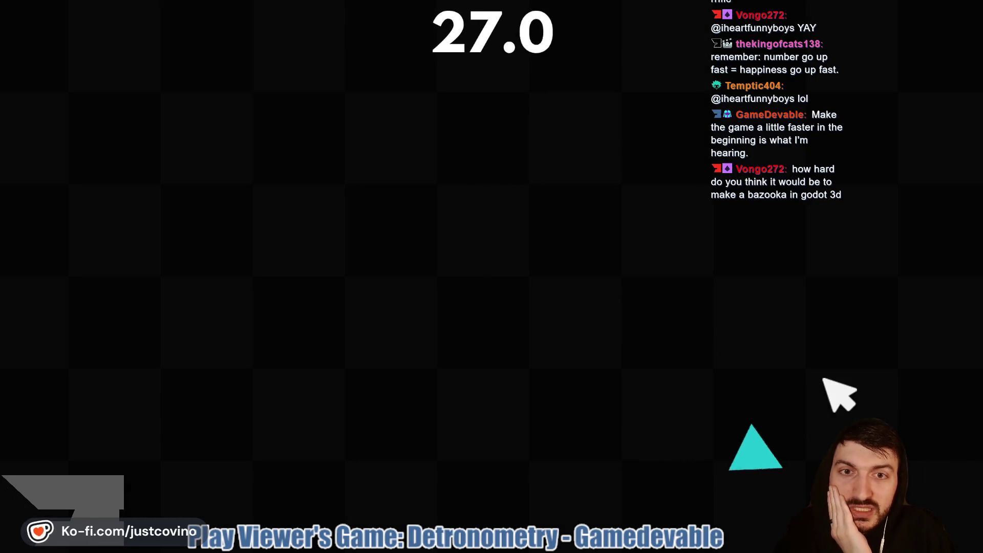
# - Drop seven bombs on shape groups, destroying 12 shapes for $24 earned before time expires
pyautogui.click(238, 381)
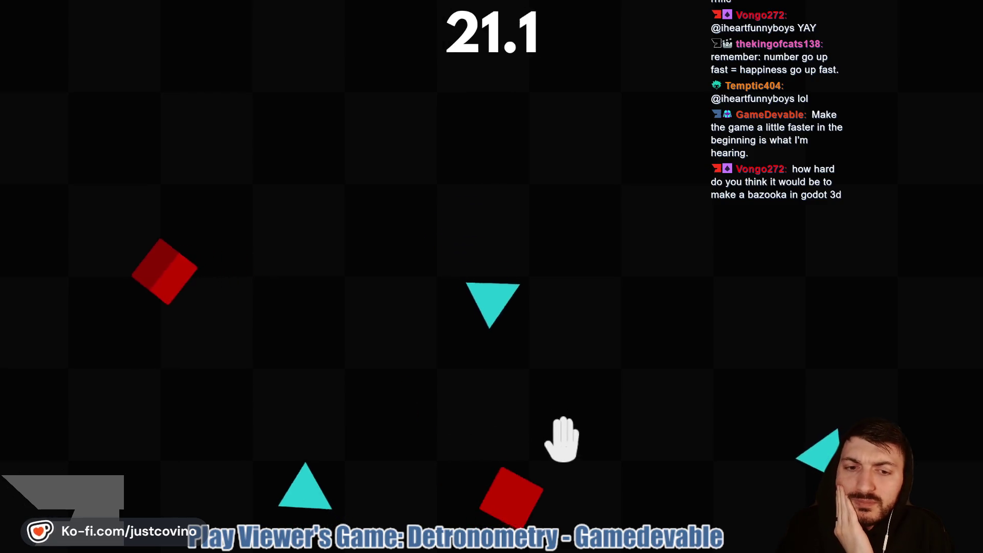
pyautogui.click(563, 410)
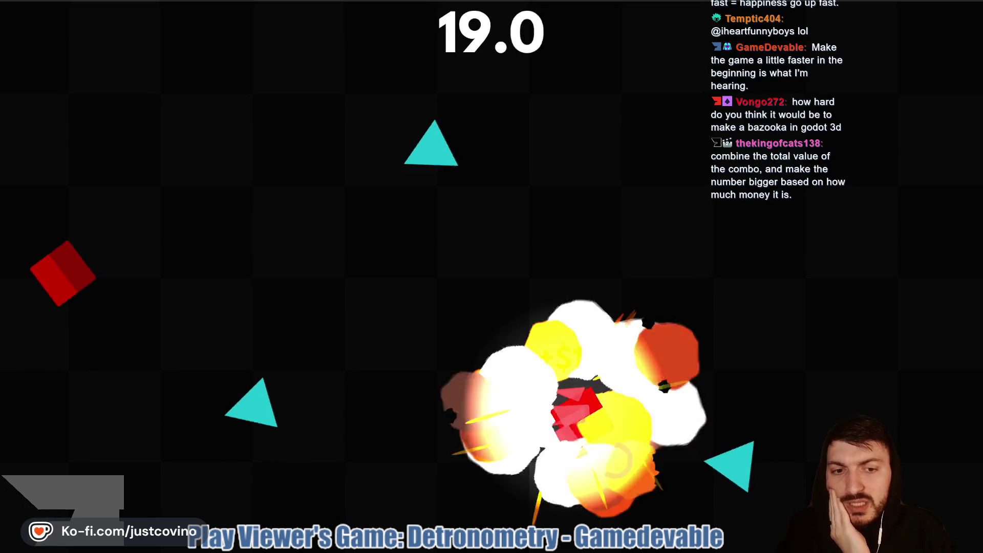
pyautogui.click(626, 352)
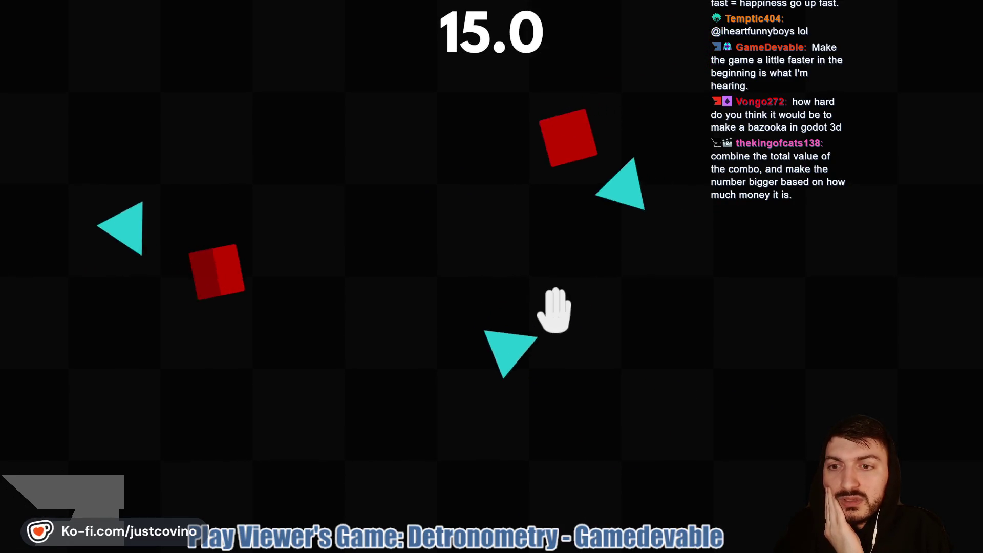
pyautogui.click(446, 248)
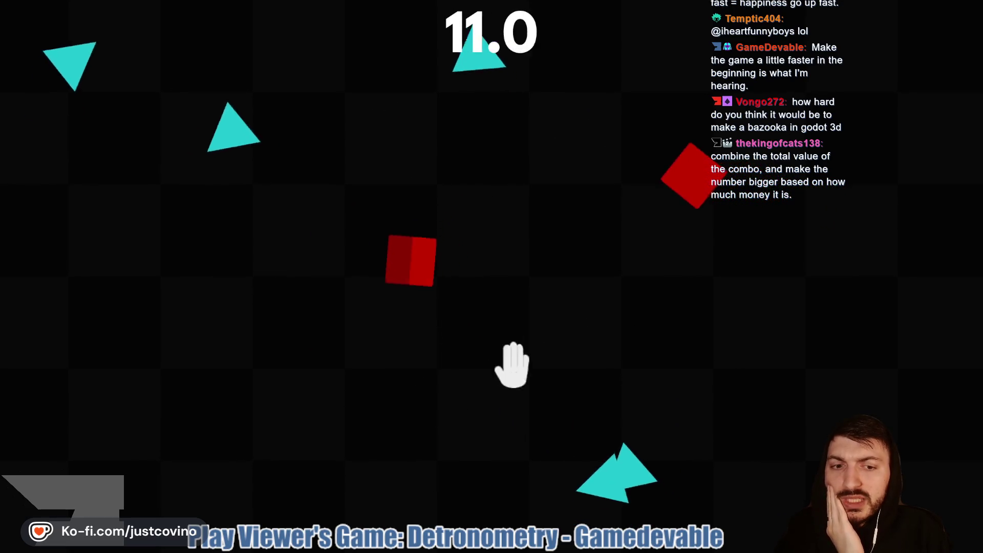
pyautogui.click(545, 379)
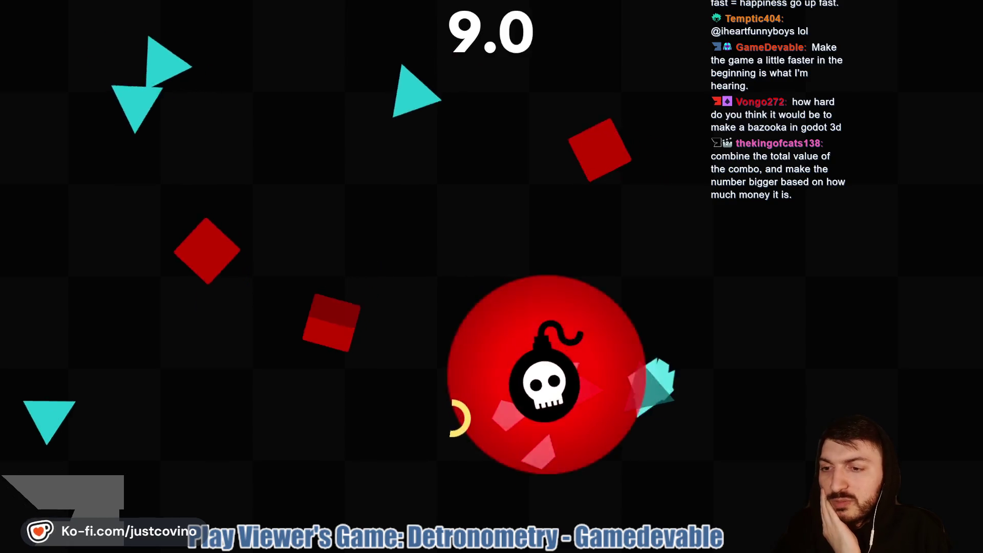
pyautogui.click(185, 321)
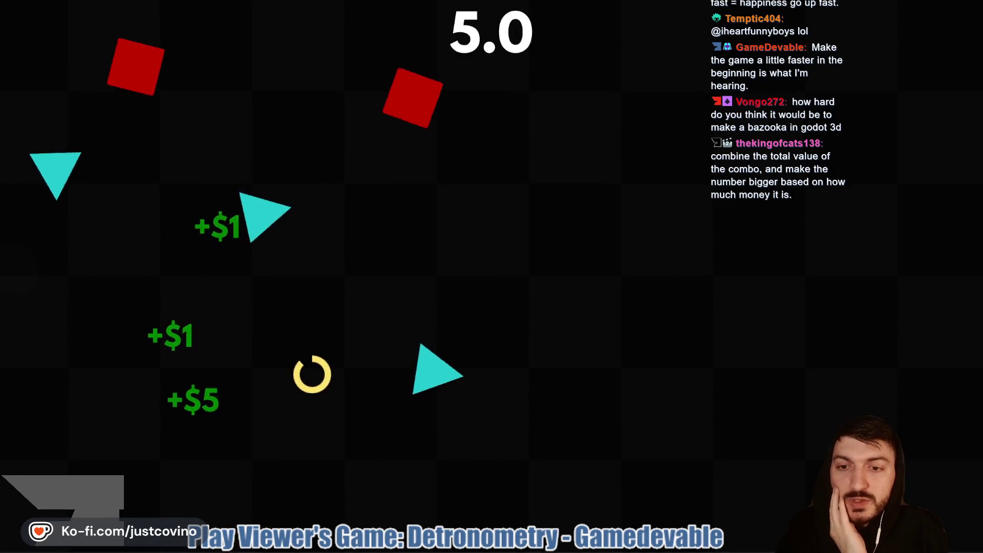
pyautogui.click(173, 286)
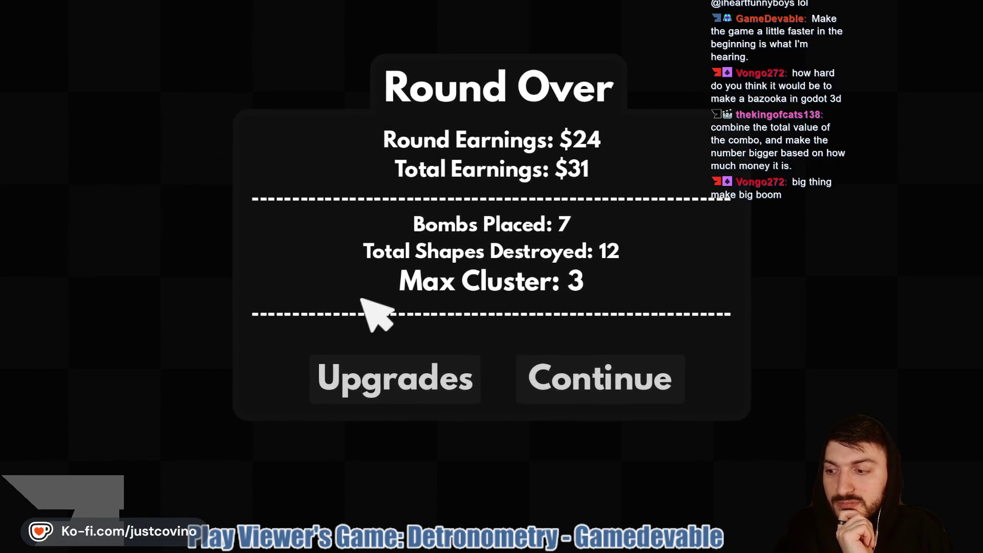
# - Buy the Cluster Bonus upgrade and return to Detonometry's main menu
pyautogui.click(527, 371)
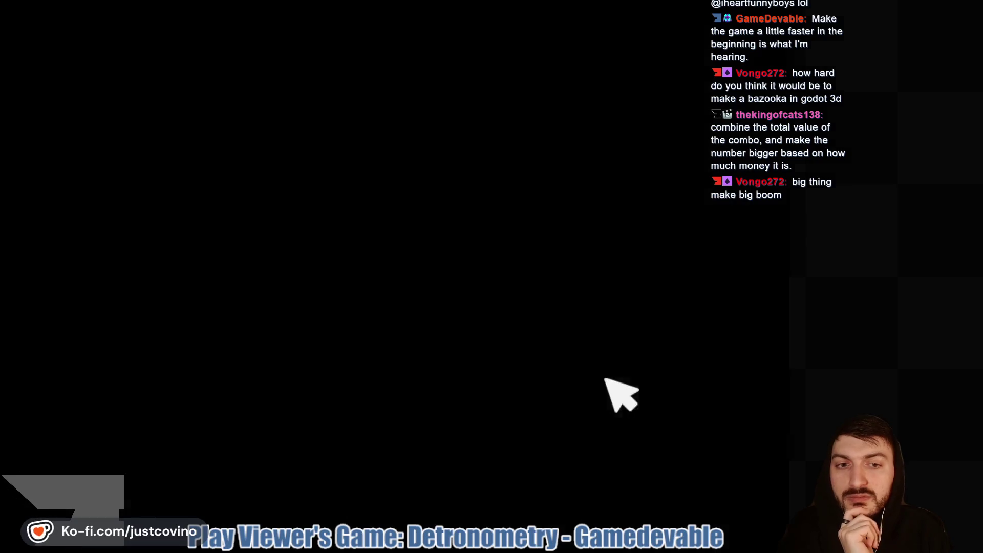
pyautogui.click(504, 185)
pyautogui.click(692, 499)
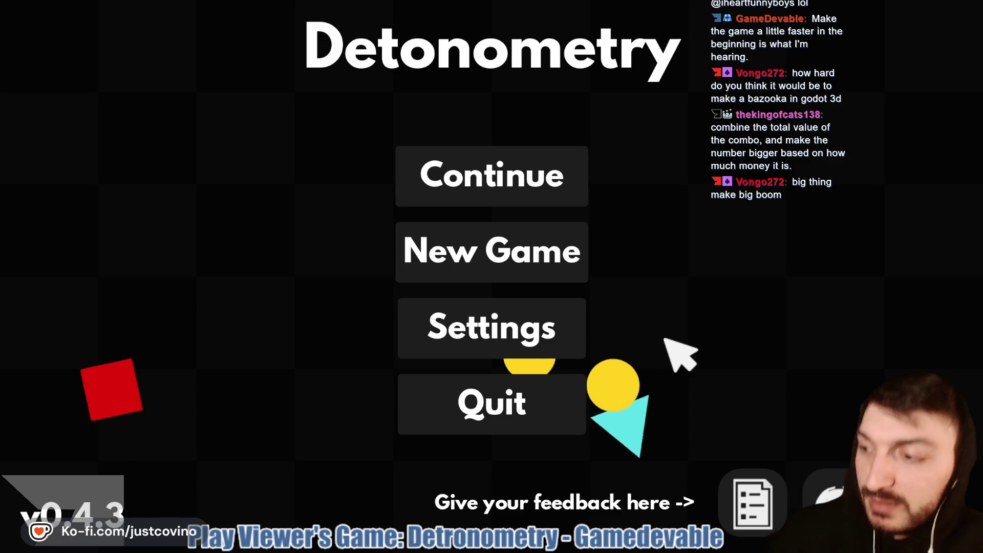
# - Exit fullscreen and close the Detonometry itch.io tab to reveal the Notion ToDo board
pyautogui.press('Escape')
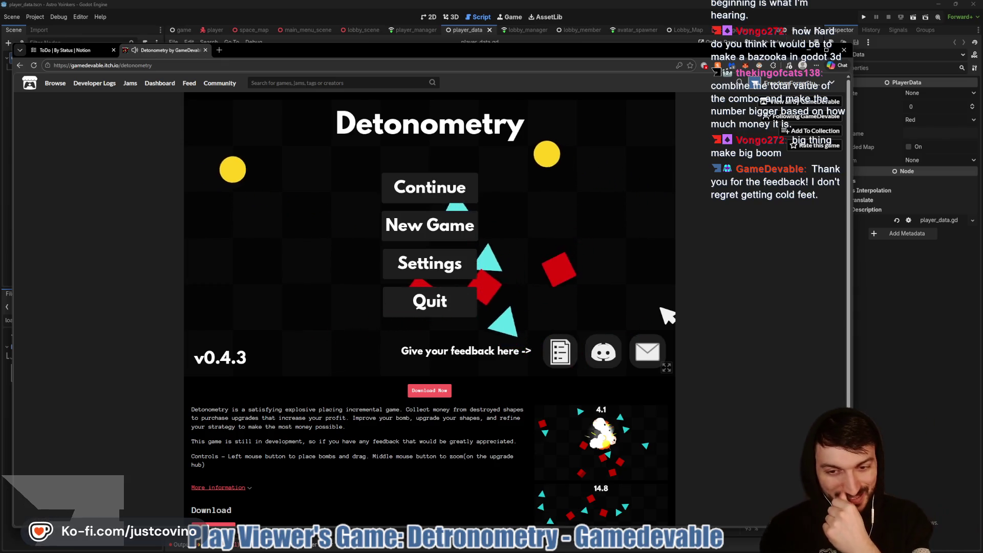
pyautogui.scroll(-3, 513, 410)
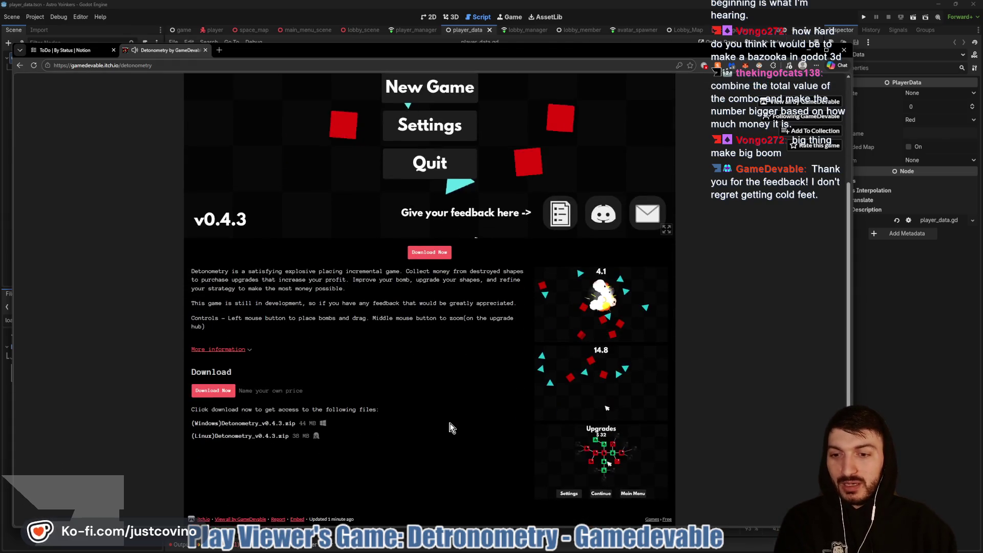
pyautogui.scroll(2, 507, 419)
pyautogui.scroll(1, 503, 418)
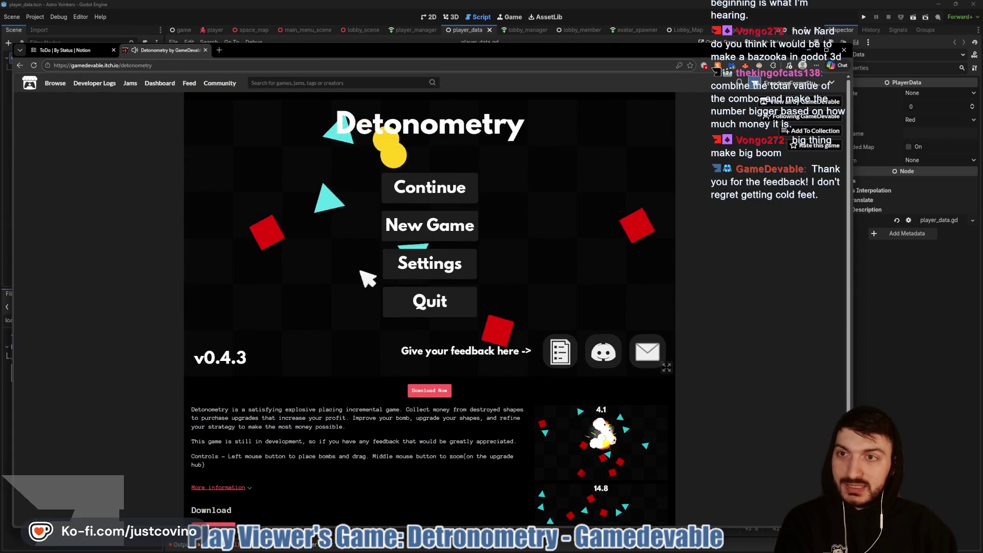
pyautogui.click(206, 50)
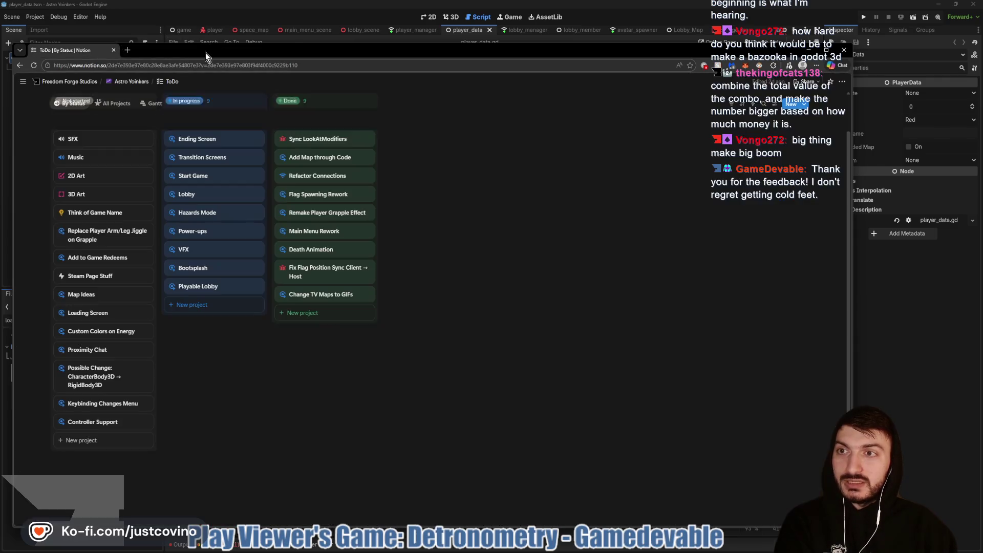
# - Minimize the browser with the Notion ToDo board to bring back player_data.gd in Godot
pyautogui.click(932, 319)
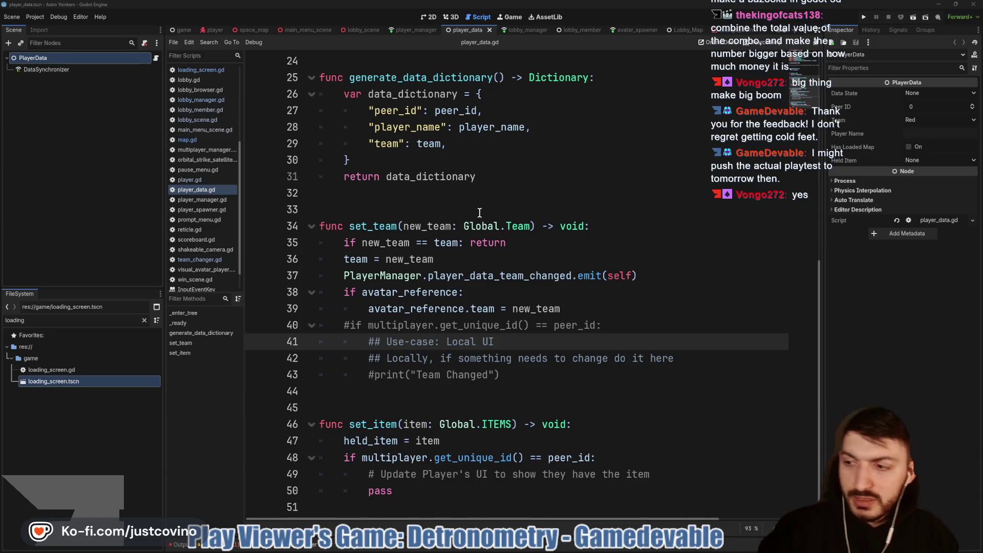
pyautogui.click(446, 207)
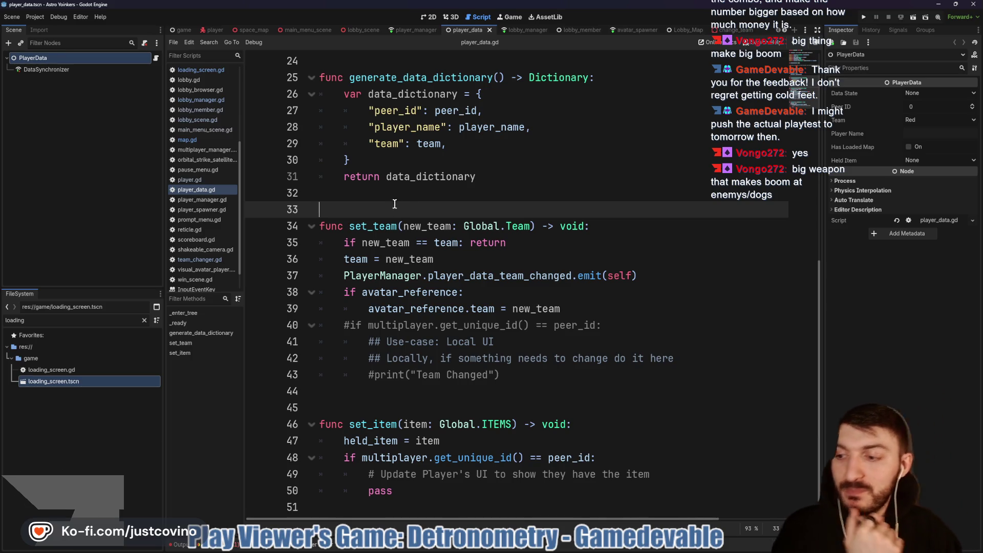
pyautogui.click(394, 200)
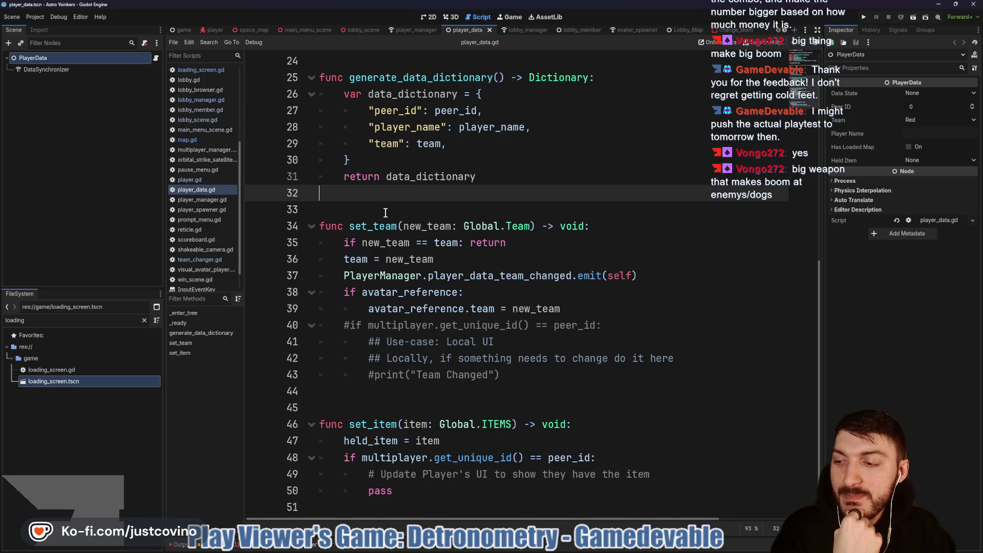
pyautogui.click(386, 211)
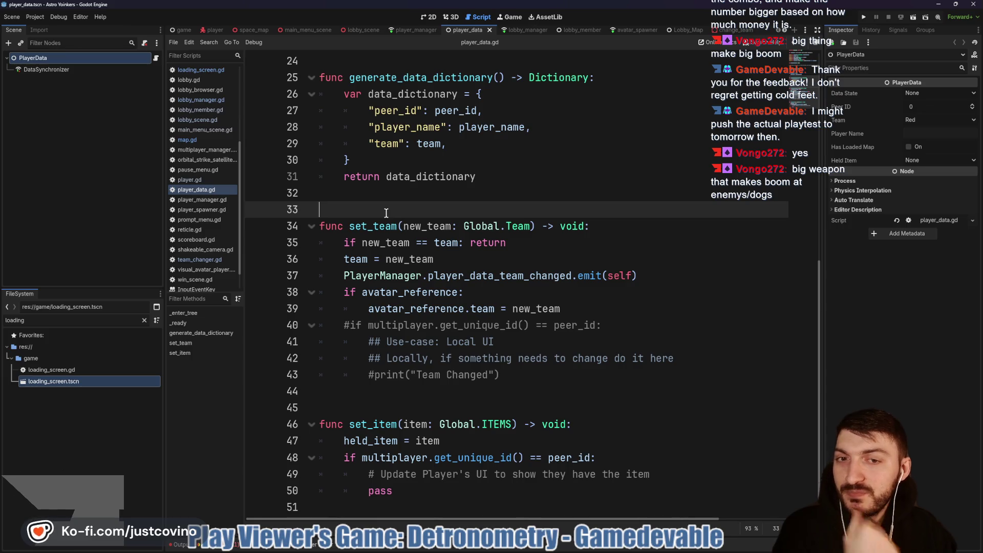
pyautogui.moveTo(337, 188)
pyautogui.mouseDown()
pyautogui.moveTo(423, 240)
pyautogui.moveTo(353, 180)
pyautogui.mouseUp()
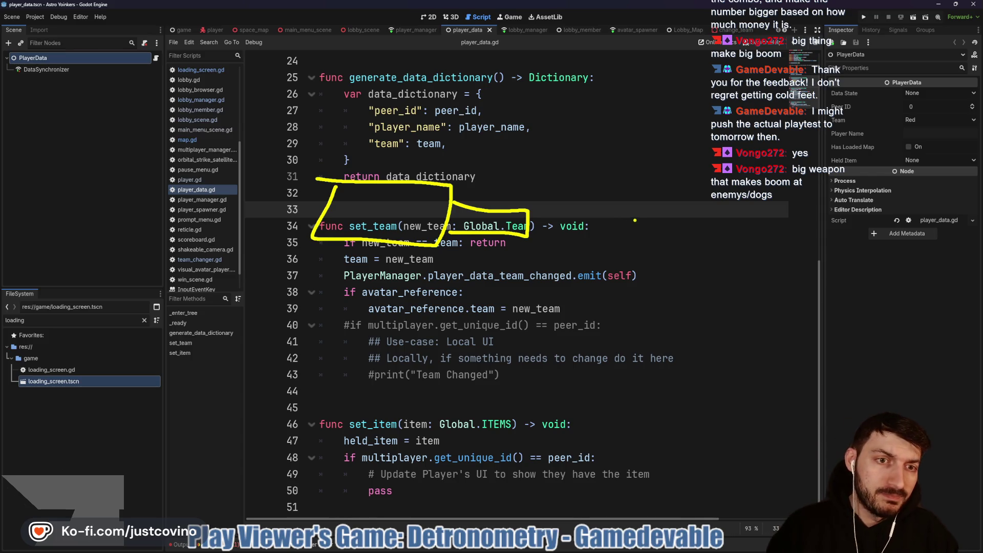
pyautogui.moveTo(690, 211); pyautogui.dragTo(689, 233)
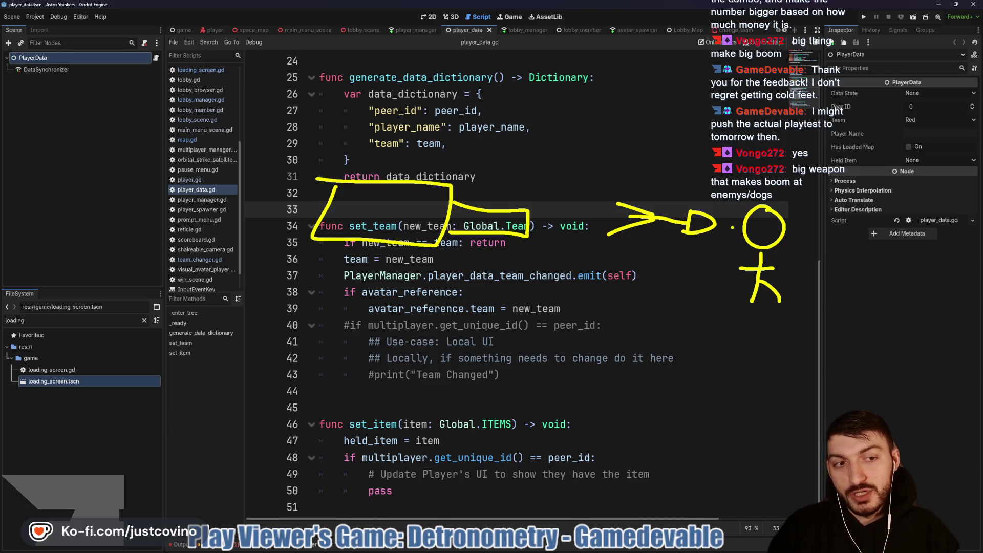
pyautogui.moveTo(724, 201)
pyautogui.mouseDown()
pyautogui.moveTo(776, 304)
pyautogui.moveTo(824, 321)
pyautogui.mouseUp()
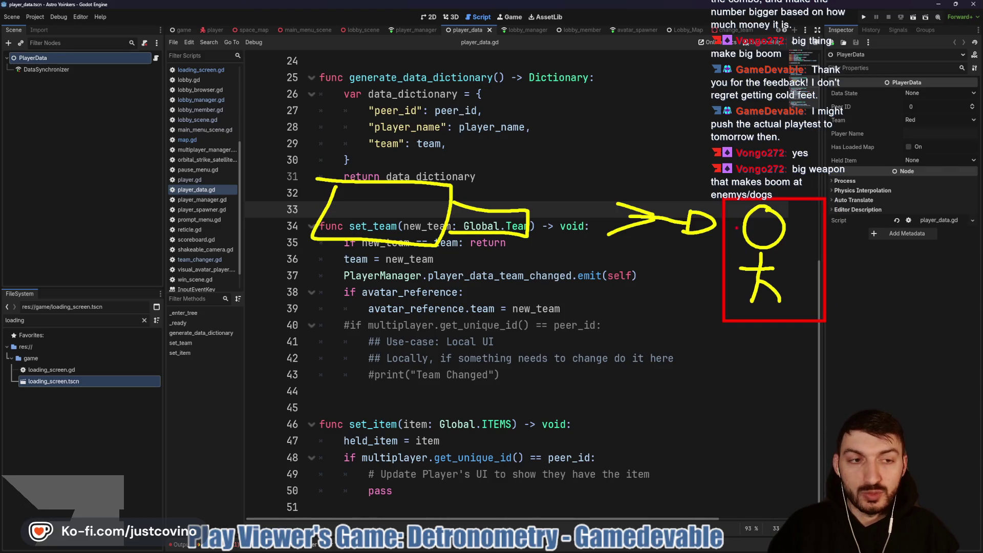
pyautogui.moveTo(734, 215); pyautogui.dragTo(671, 136)
pyautogui.moveTo(782, 213); pyautogui.dragTo(830, 139)
pyautogui.moveTo(723, 244); pyautogui.dragTo(656, 254)
pyautogui.moveTo(722, 276); pyautogui.dragTo(663, 309)
pyautogui.moveTo(758, 281); pyautogui.dragTo(814, 334)
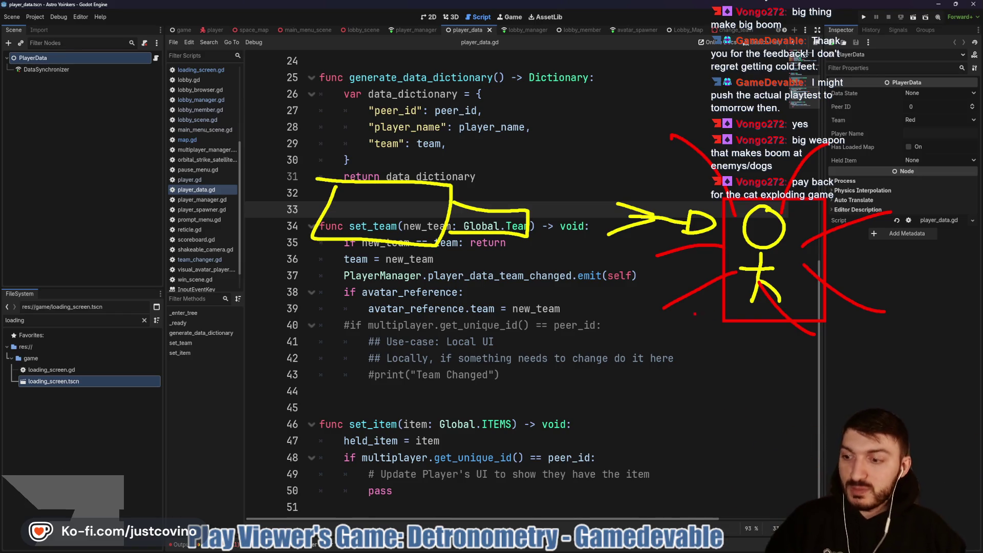
pyautogui.press('Escape')
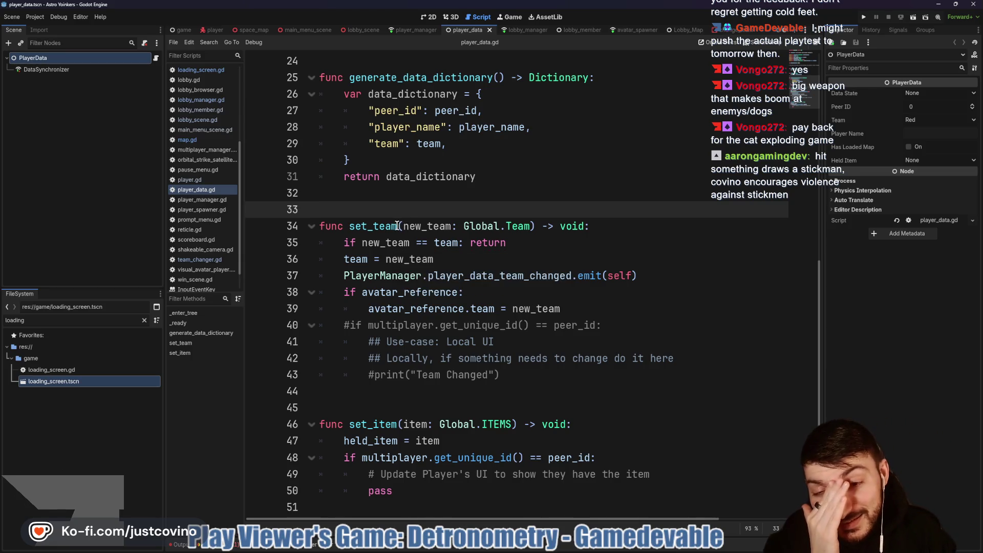
pyautogui.scroll(3, 398, 226)
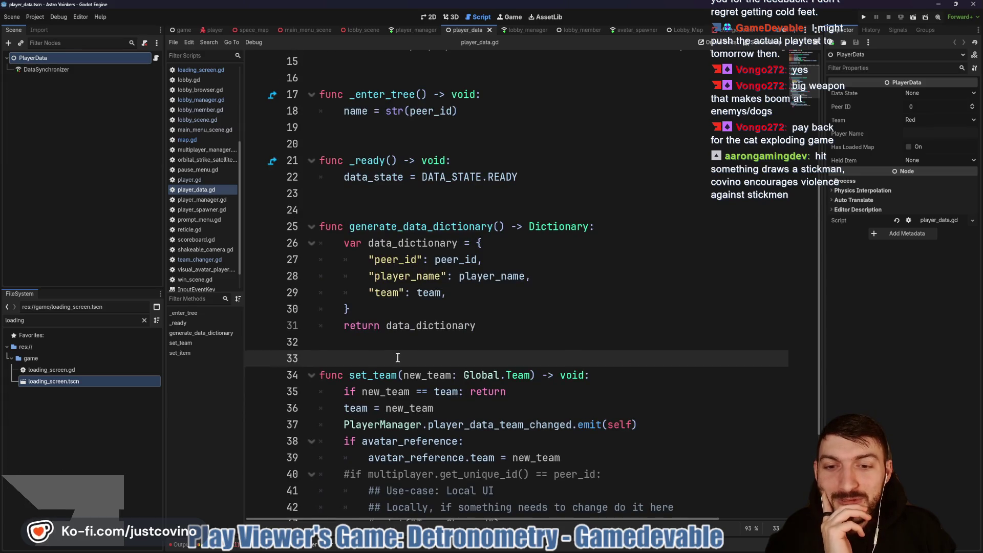
pyautogui.scroll(-3, 397, 357)
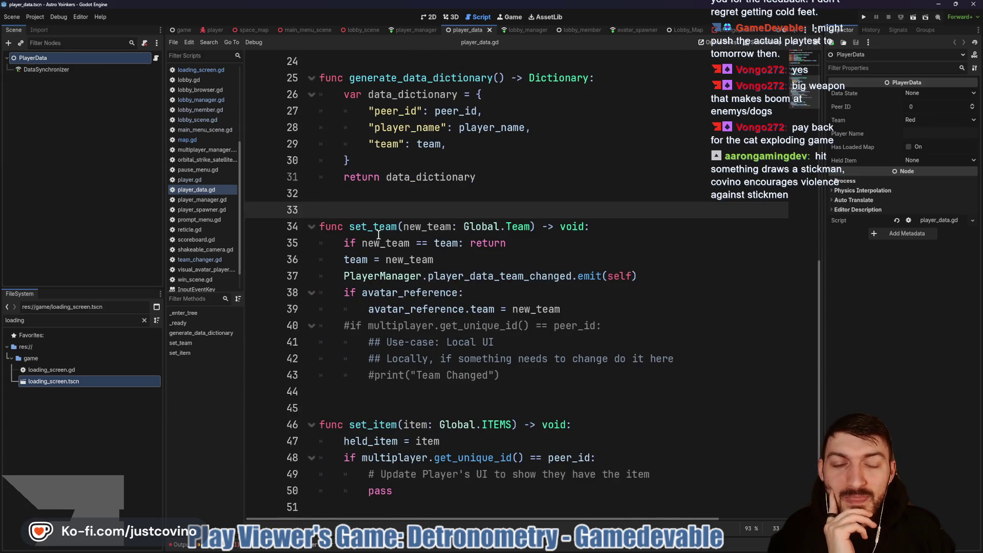
pyautogui.moveTo(386, 246)
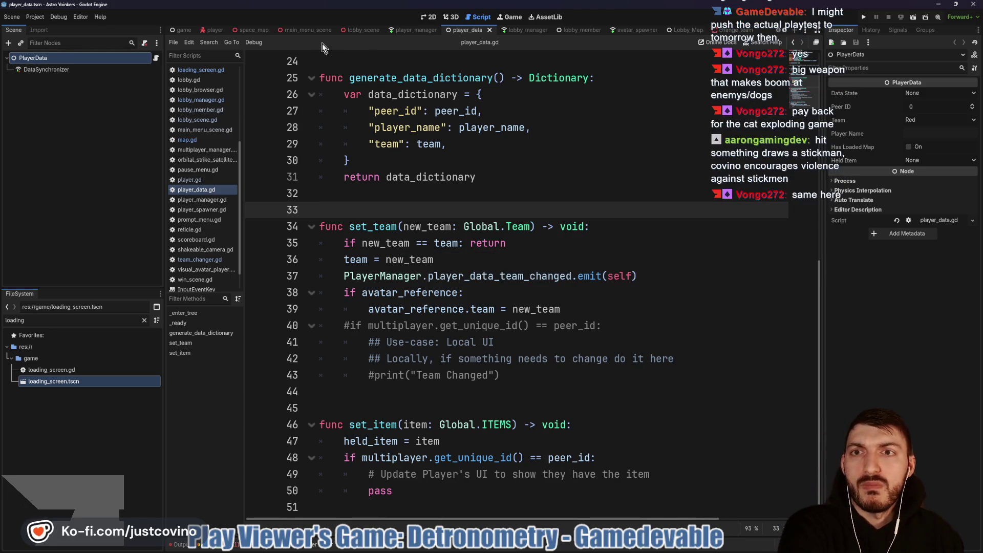
pyautogui.click(355, 31)
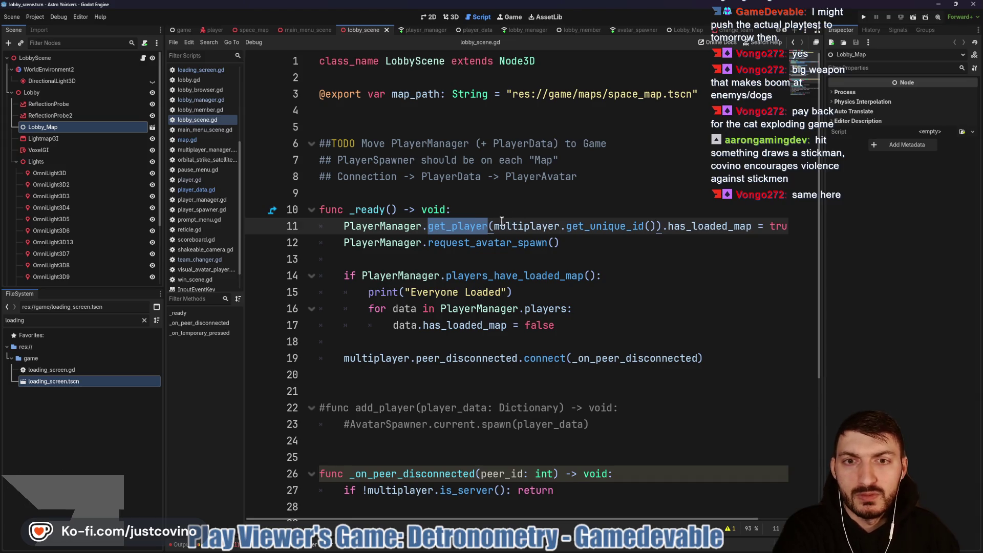
# - Review the add_player call and _on_peer_disconnected's early return in the lobby scene script
pyautogui.scroll(-4, 502, 220)
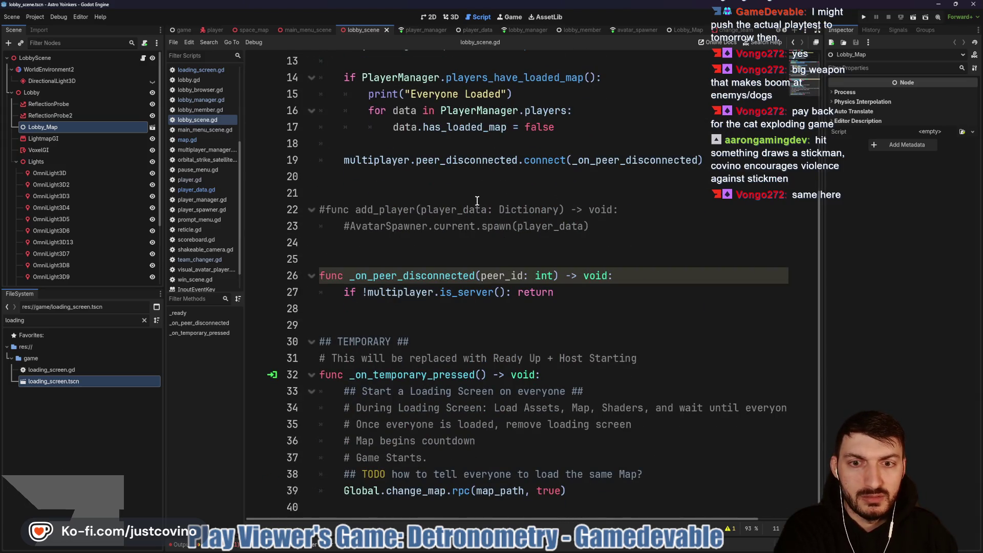
pyautogui.scroll(1, 476, 200)
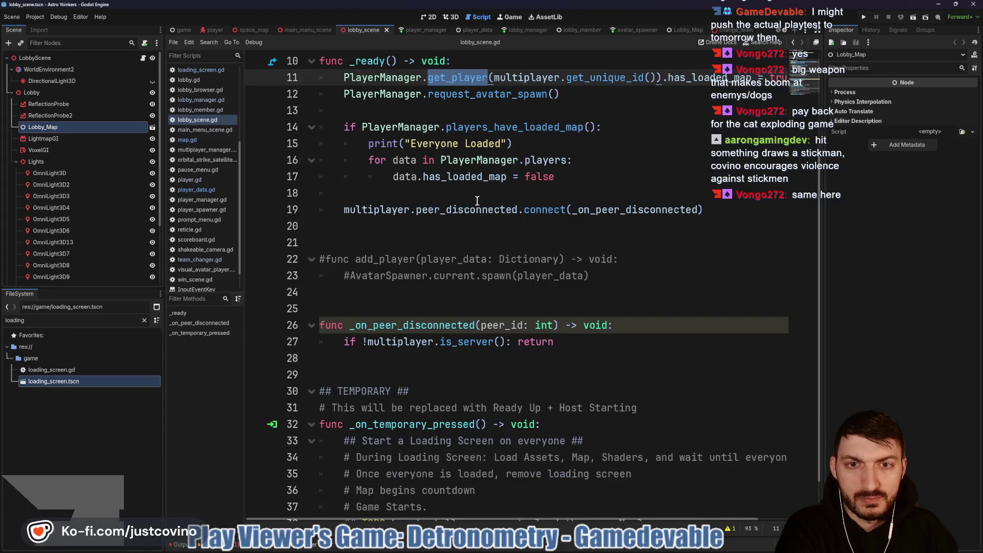
pyautogui.click(416, 259)
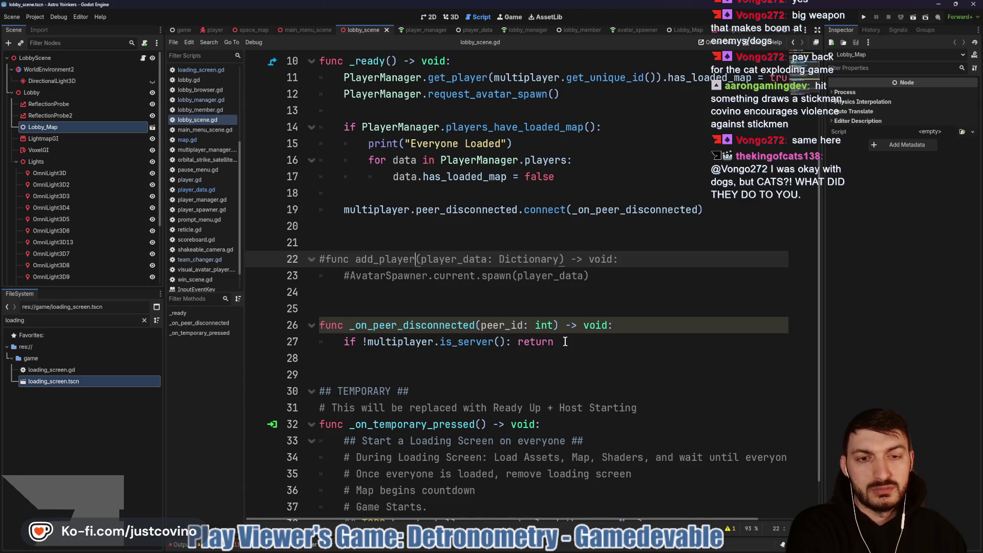
pyautogui.click(562, 341)
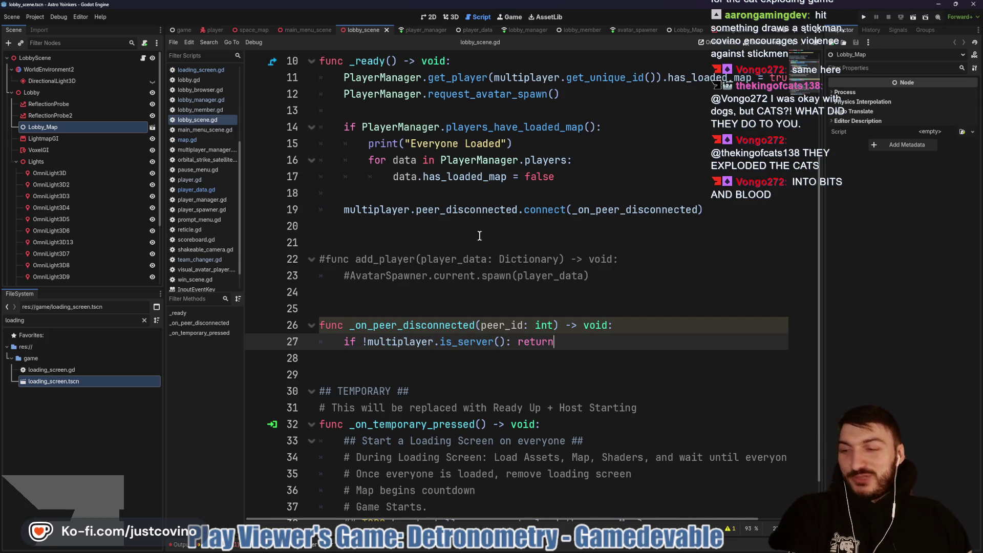
pyautogui.moveTo(465, 219)
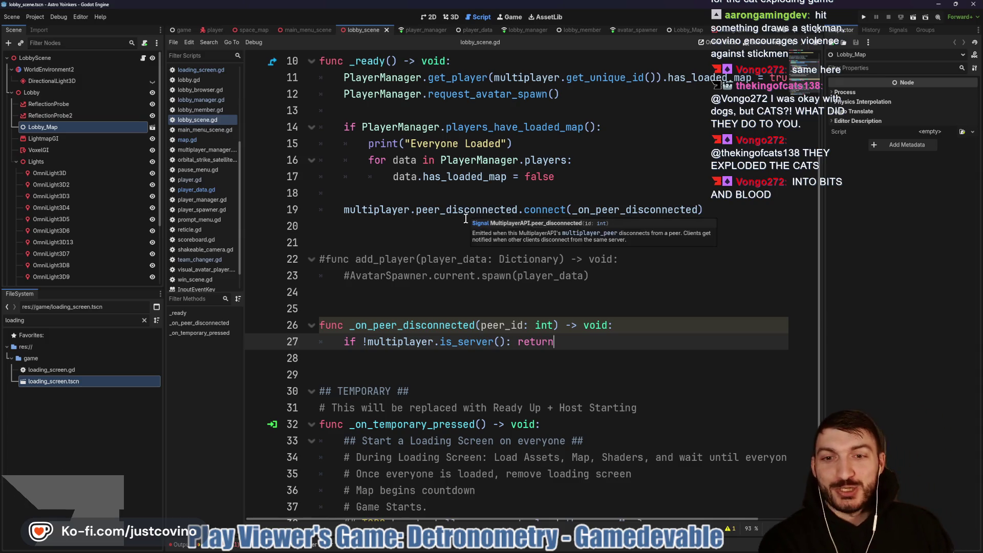
pyautogui.click(443, 309)
pyautogui.click(394, 295)
pyautogui.click(381, 239)
# - Highlight _ready's get_player call, loaded-map check and PlayerManager.players loop, then switch to map.gd
pyautogui.scroll(3, 382, 240)
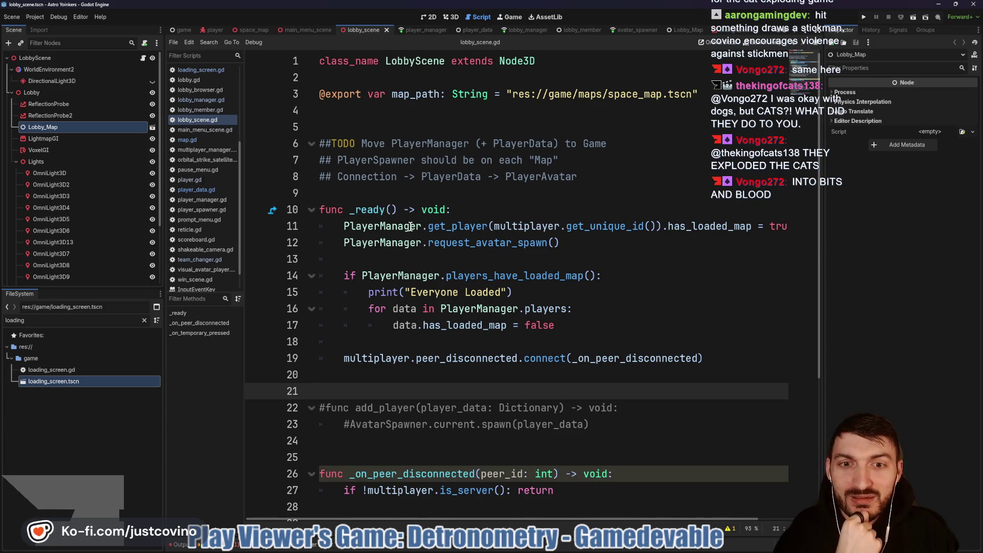
pyautogui.doubleClick(449, 227)
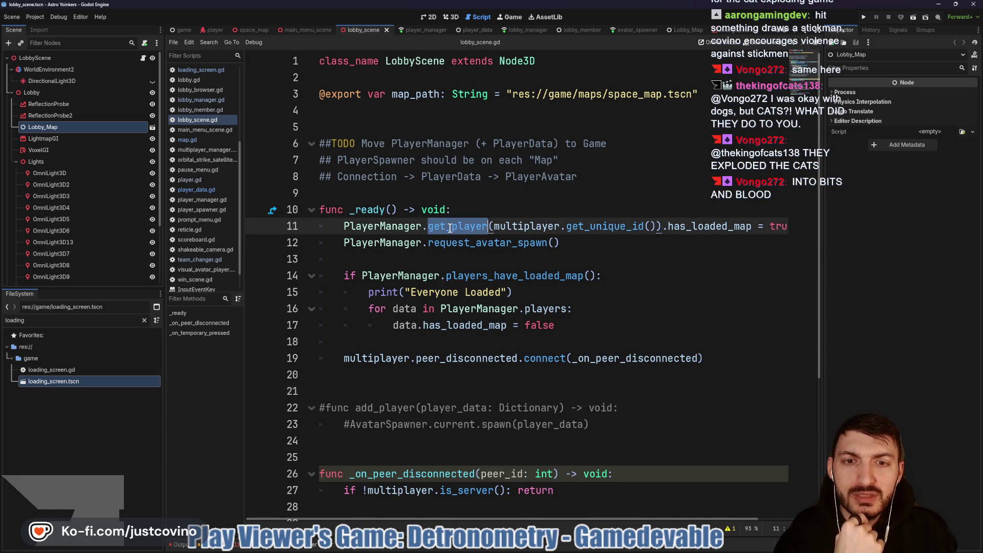
pyautogui.click(518, 244)
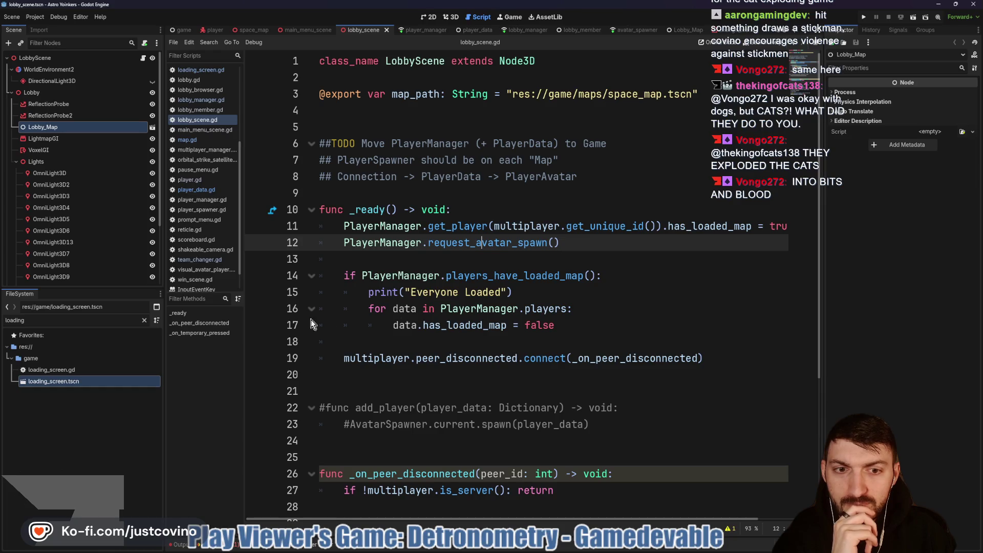
pyautogui.moveTo(554, 326)
pyautogui.mouseDown()
pyautogui.moveTo(340, 275)
pyautogui.moveTo(316, 257)
pyautogui.mouseUp()
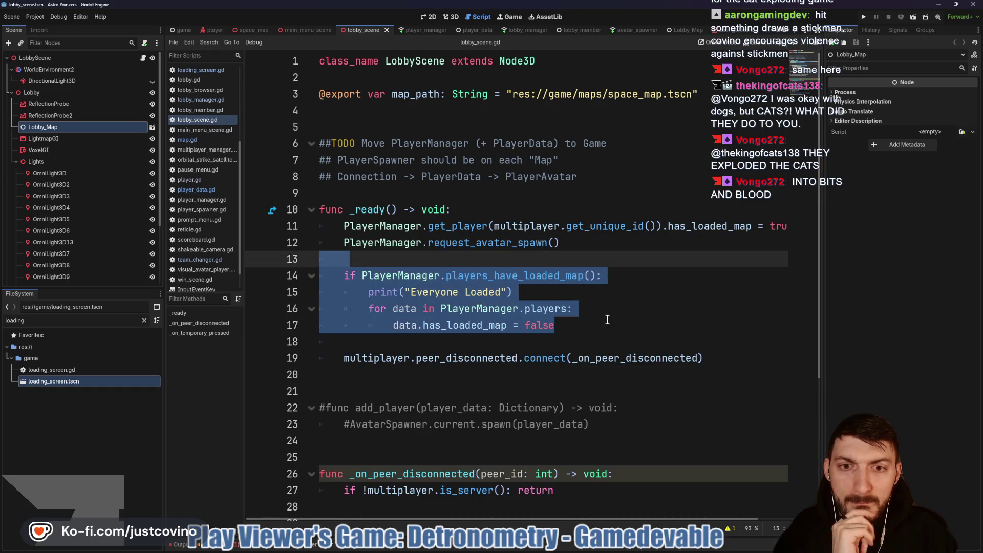
pyautogui.moveTo(609, 321)
pyautogui.mouseDown()
pyautogui.moveTo(375, 309)
pyautogui.moveTo(448, 276)
pyautogui.mouseUp()
pyautogui.click(253, 30)
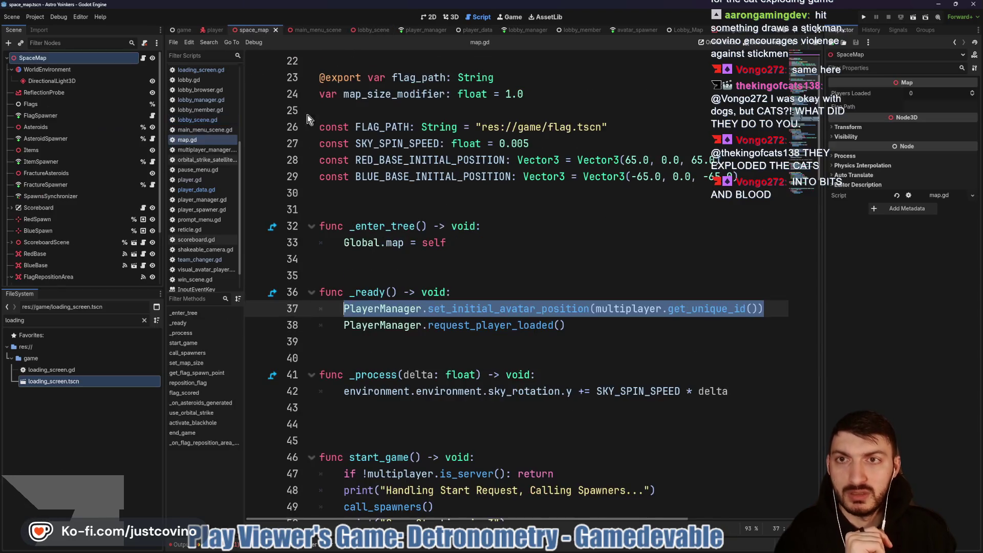
# - Ctrl+click set_initial_avatar_position on line 37 of map.gd to reach its player_manager.gd definition
pyautogui.click(499, 313)
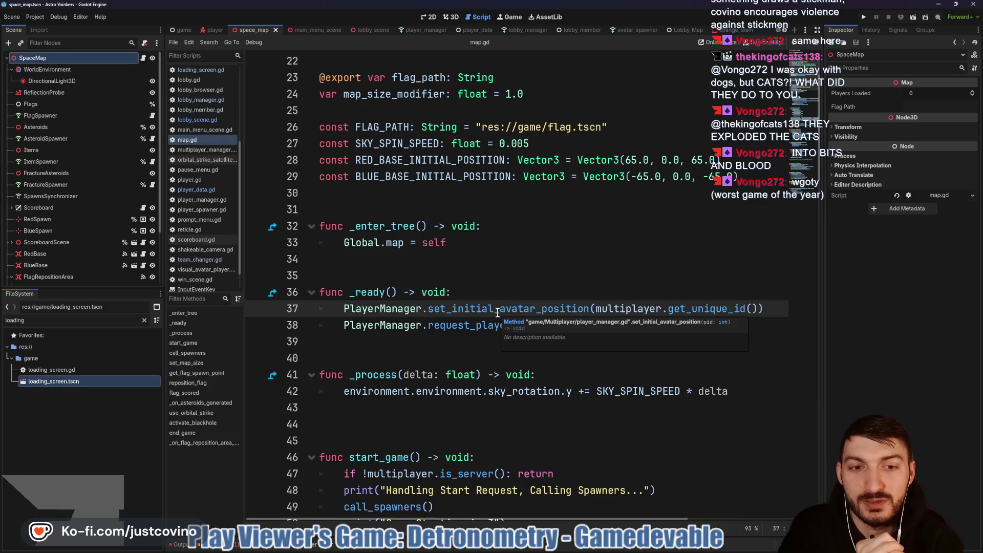
pyautogui.keyDown('ctrl'); pyautogui.click(498, 310); pyautogui.keyUp('ctrl')
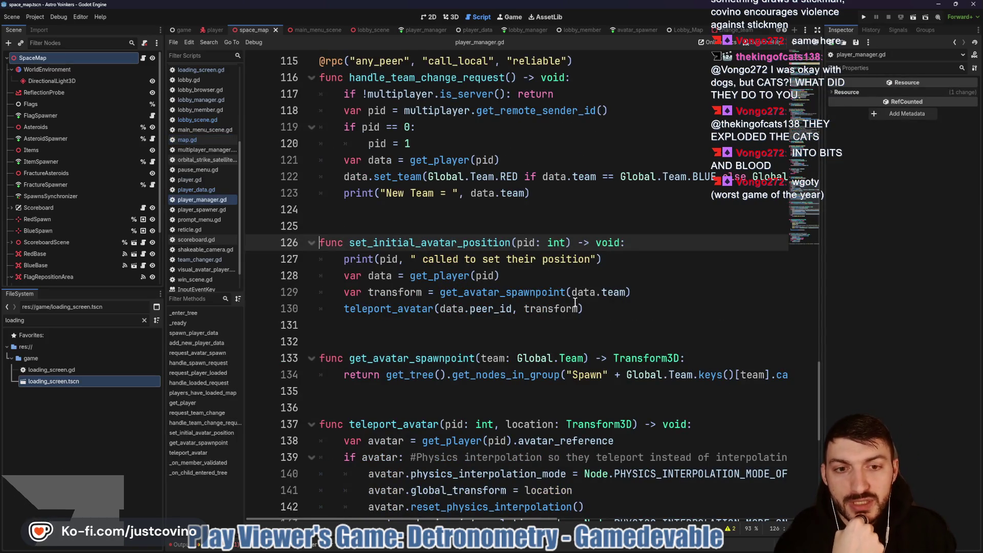
# - Find where get_avatar_spawnpoint is used and go to its declaration in player_manager.gd
pyautogui.doubleClick(512, 293)
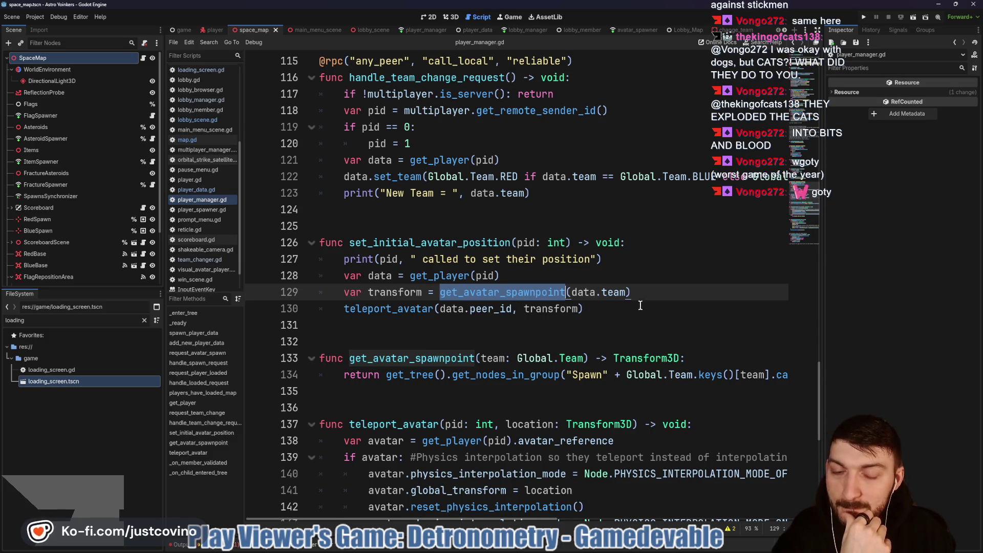
pyautogui.scroll(-1, 612, 304)
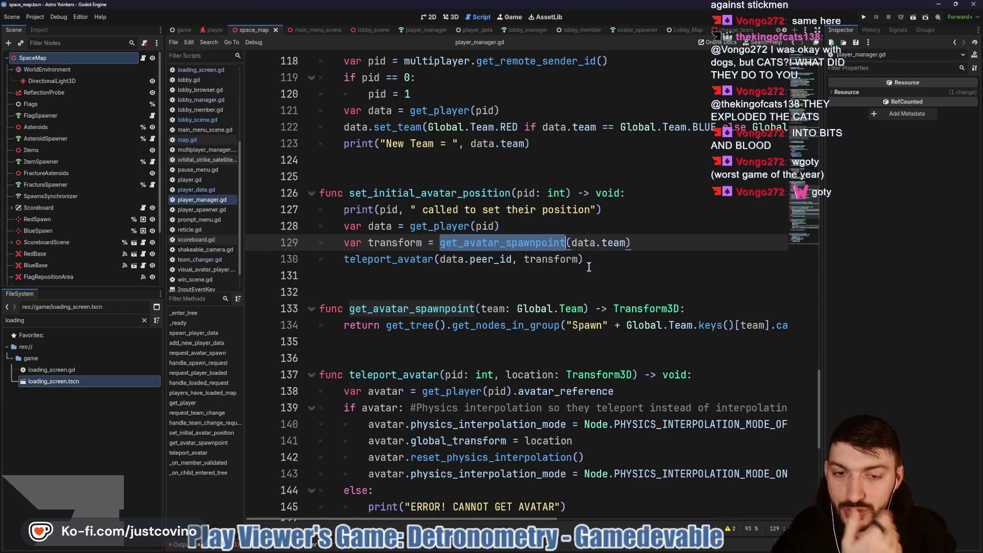
pyautogui.scroll(-1, 590, 267)
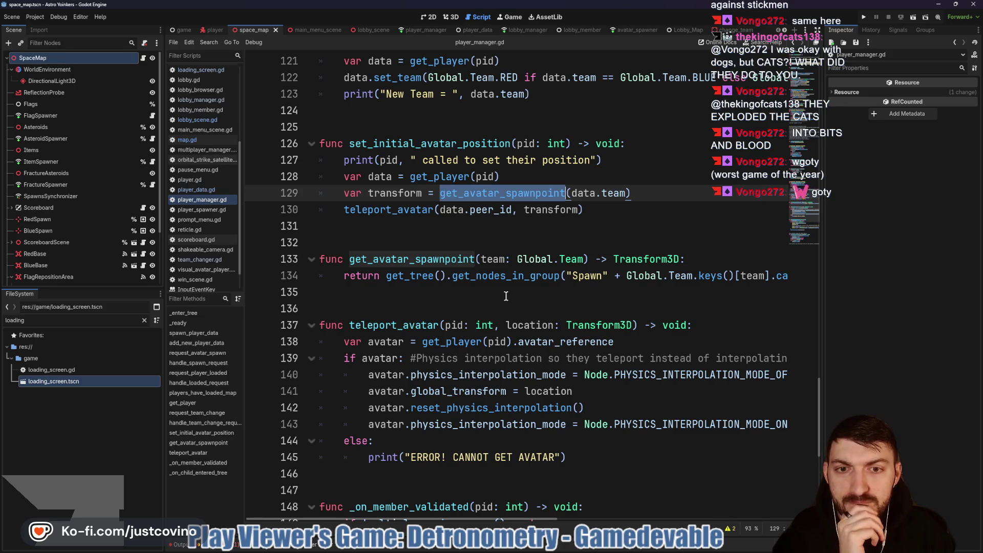
pyautogui.hscroll(5, 552, 298)
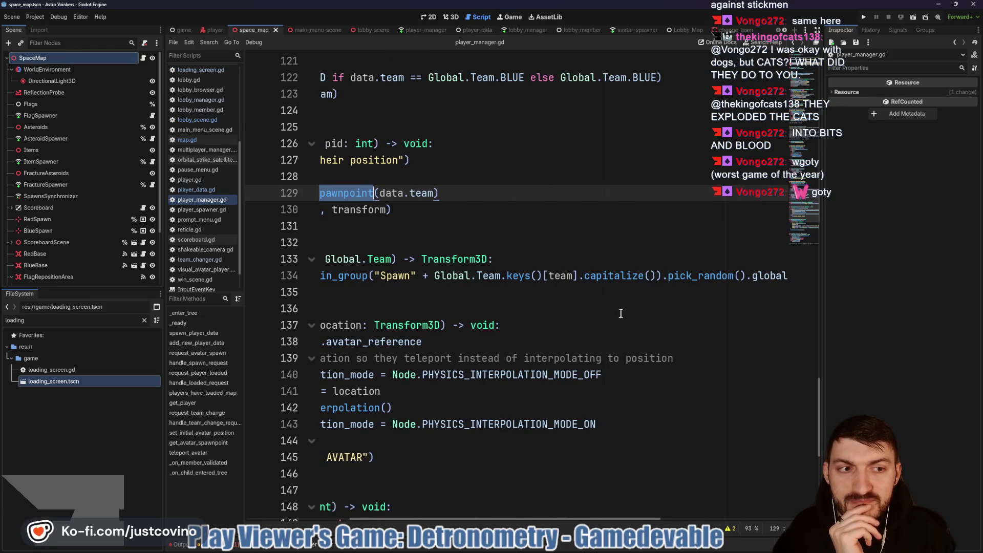
pyautogui.hscroll(-5, 657, 305)
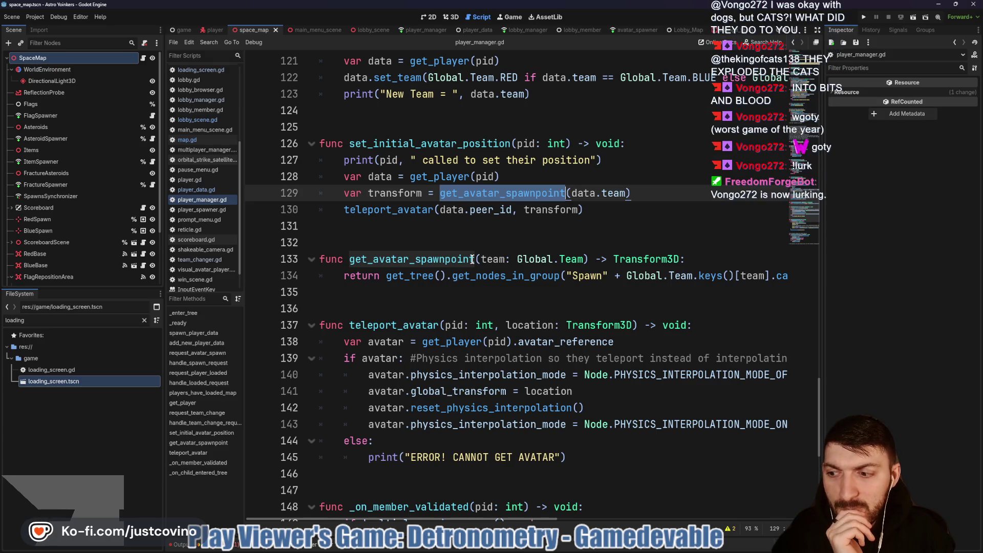
pyautogui.click(475, 259)
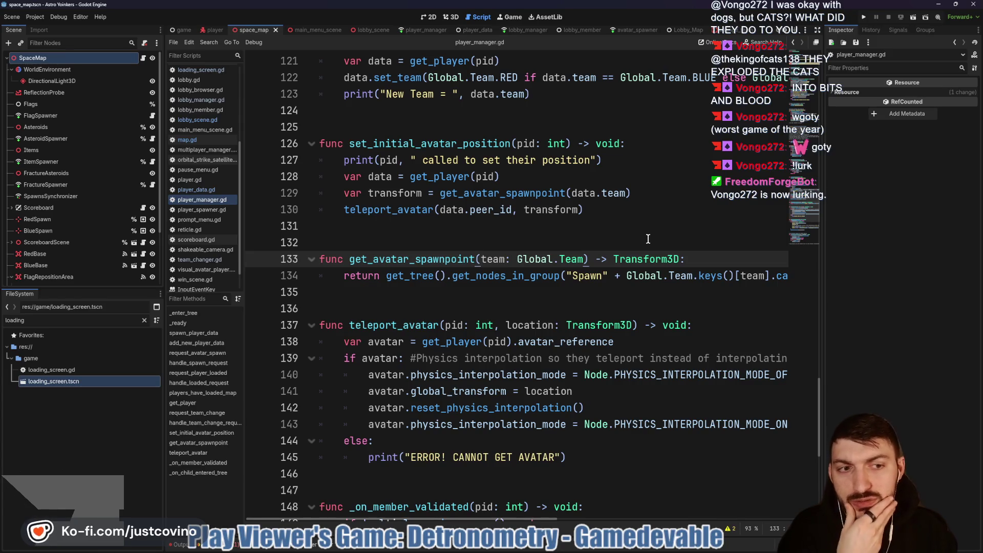
pyautogui.hscroll(5, 640, 286)
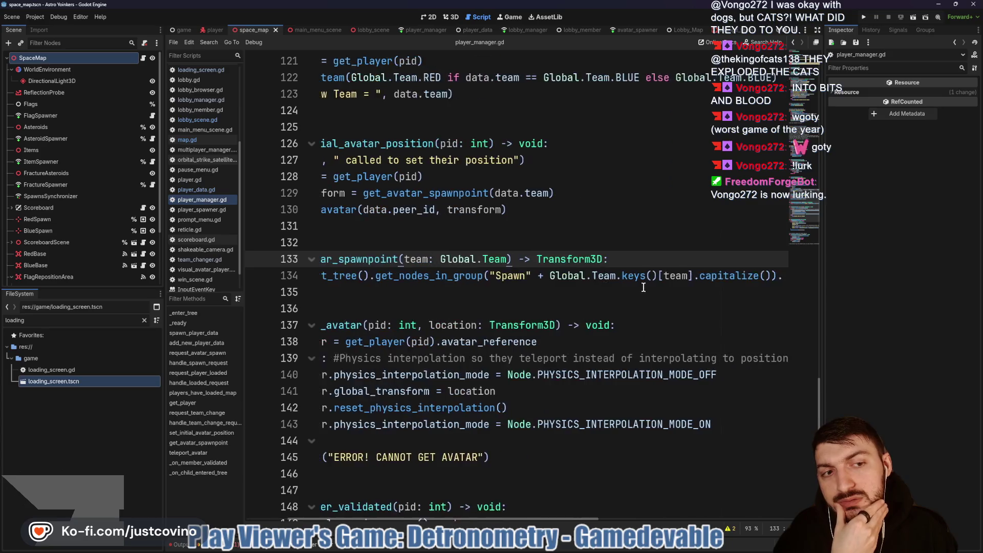
pyautogui.hscroll(-5, 642, 286)
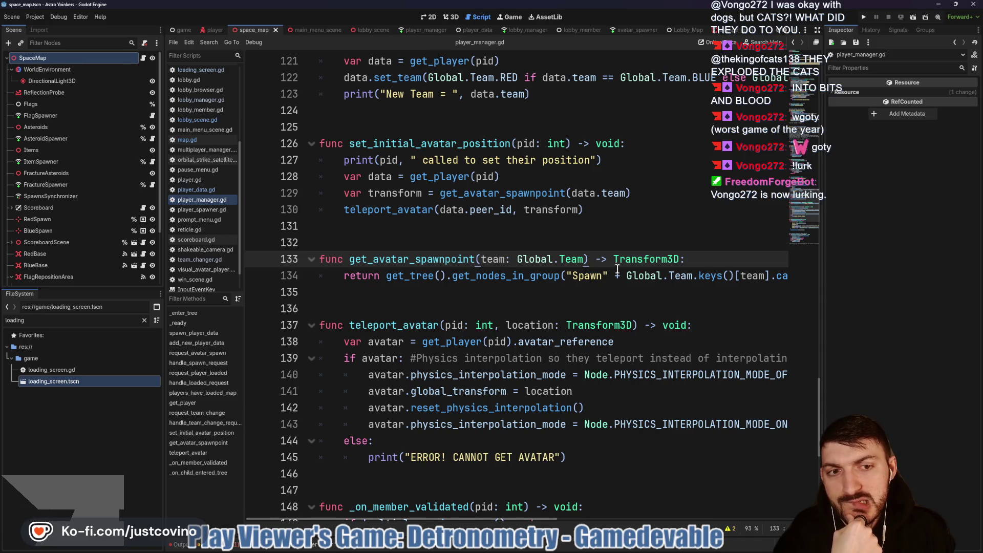
# - Select the Transform3D return type after the -> on line 133
pyautogui.moveTo(614, 259)
pyautogui.mouseDown()
pyautogui.moveTo(692, 259)
pyautogui.moveTo(686, 263)
pyautogui.mouseUp()
pyautogui.click(676, 259)
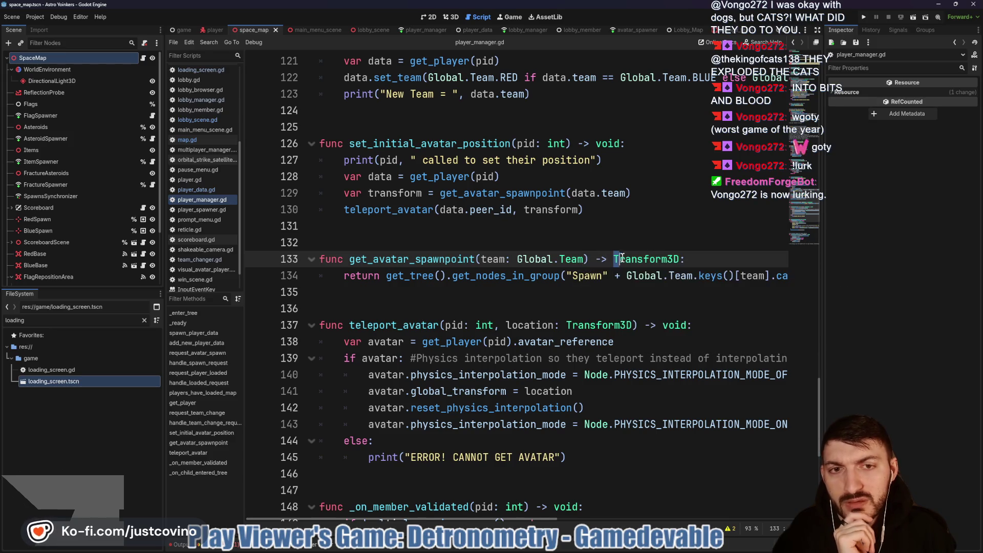
pyautogui.moveTo(614, 259); pyautogui.dragTo(663, 259)
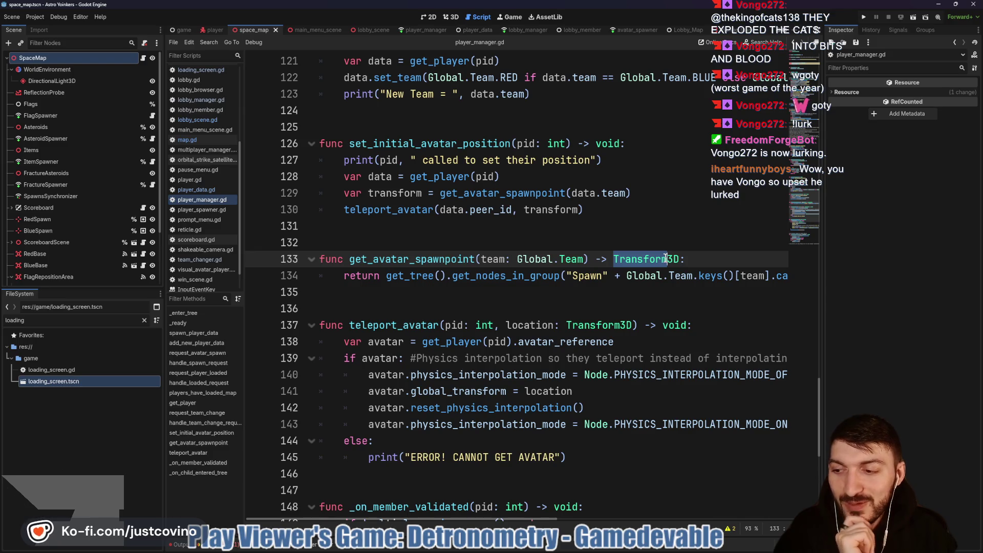
pyautogui.moveTo(665, 259); pyautogui.dragTo(678, 259)
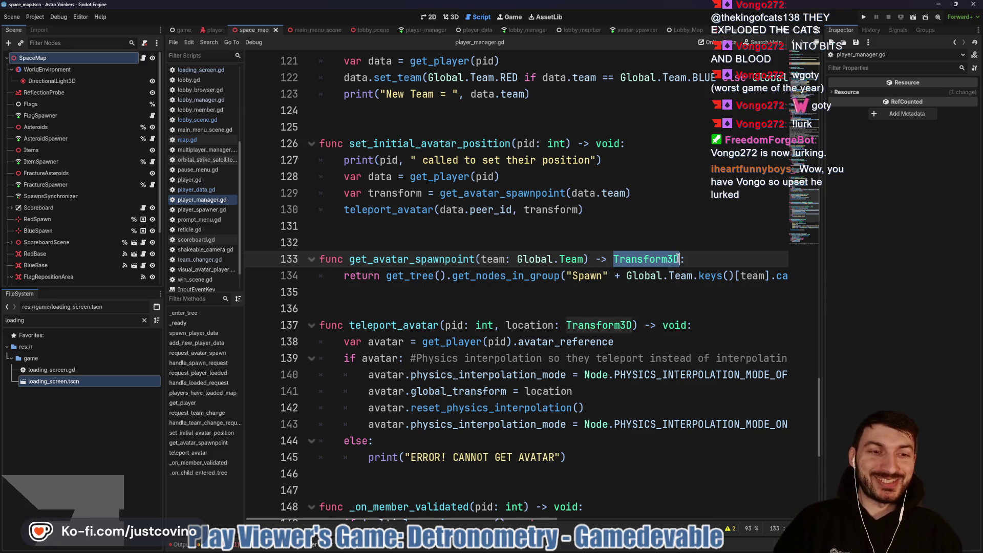
# - Make get_avatar_spawnpoint return Vector3 and change its return value to global_position
pyautogui.write('Vector3')
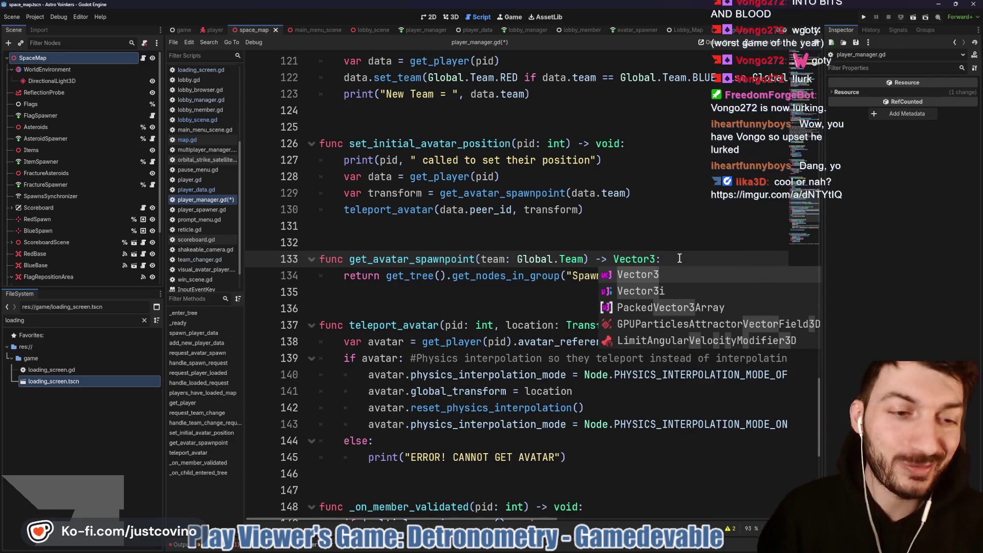
pyautogui.click(549, 282)
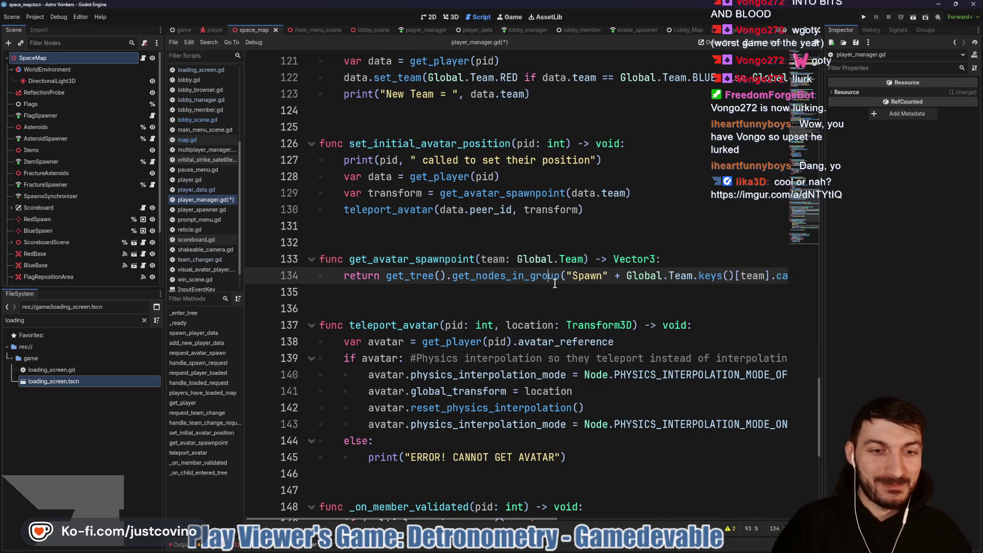
pyautogui.press('End')
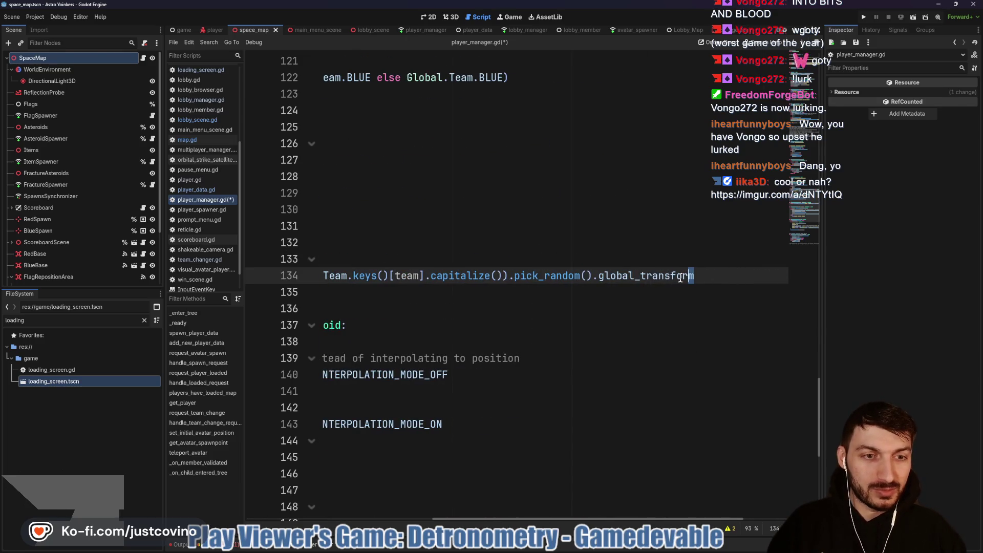
pyautogui.moveTo(693, 277); pyautogui.dragTo(641, 277)
pyautogui.write('position')
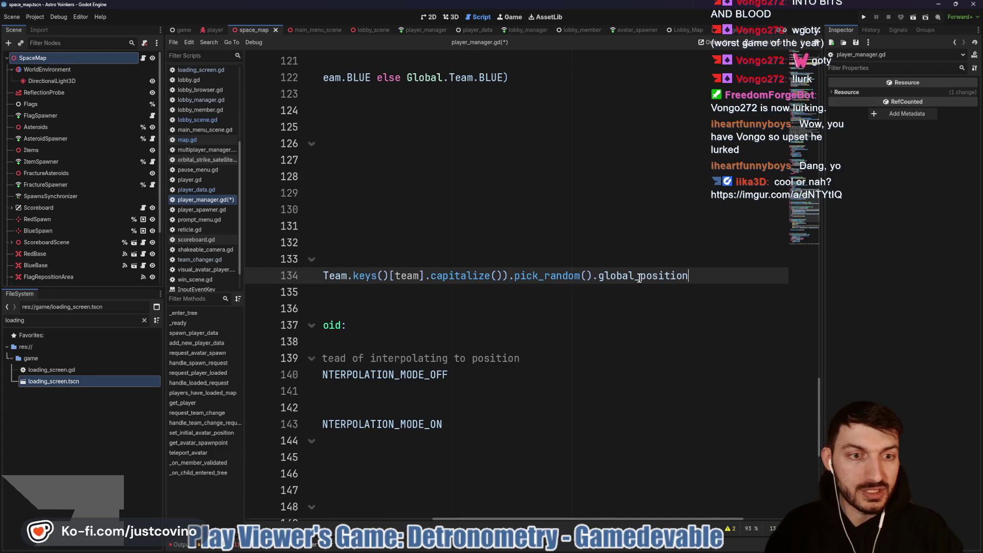
# - Give teleport_avatar a Vector3 location parameter that sets avatar.global_position, and save
pyautogui.hscroll(-5, 592, 312)
pyautogui.moveTo(489, 325); pyautogui.dragTo(554, 325)
pyautogui.write('Vector3) -> v')
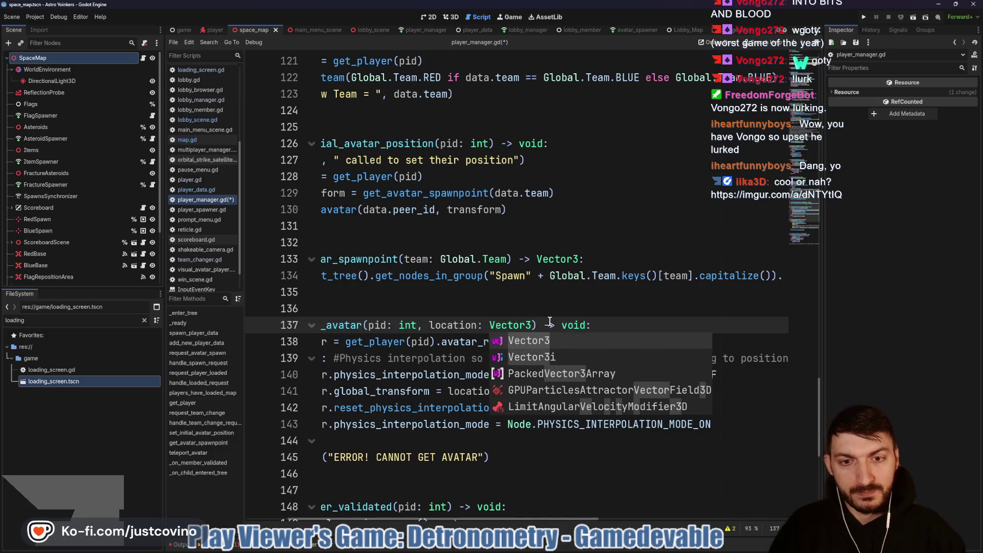
pyautogui.press('Escape')
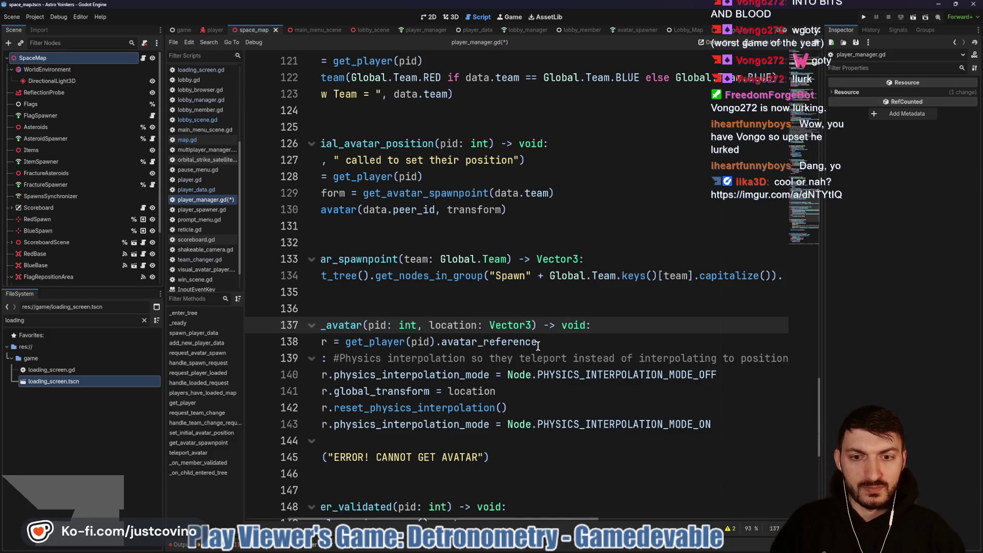
pyautogui.moveTo(433, 391); pyautogui.dragTo(377, 389)
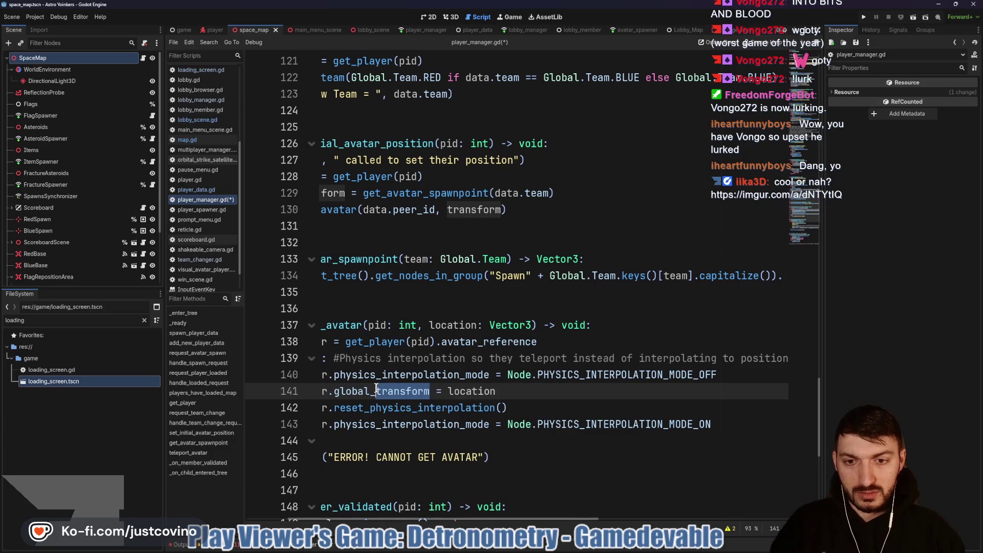
pyautogui.write('po')
pyautogui.press('Return')
pyautogui.click(526, 388)
pyautogui.hotkey('ctrl', 's')
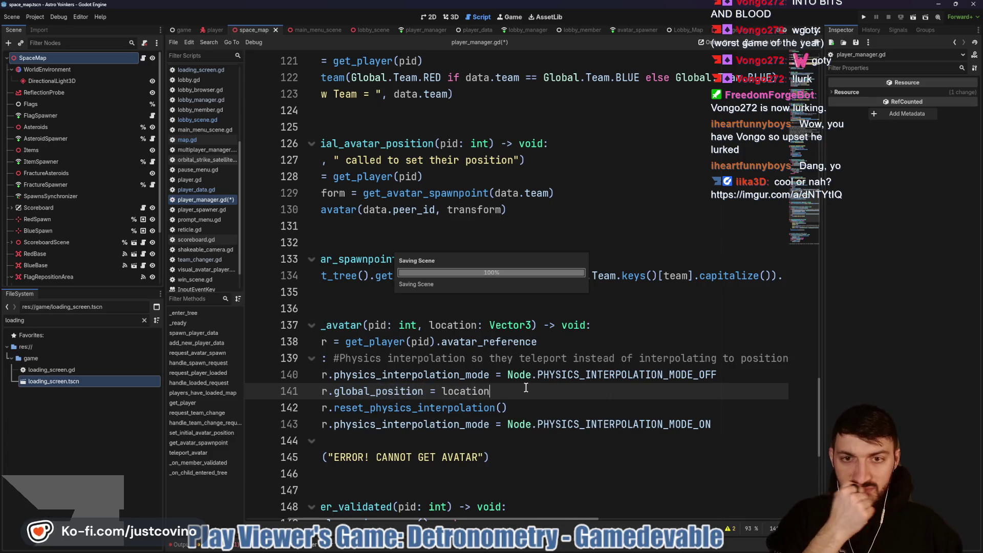
# - Rename the transform variable and argument to position on lines 129-130, and save
pyautogui.hscroll(-3, 517, 312)
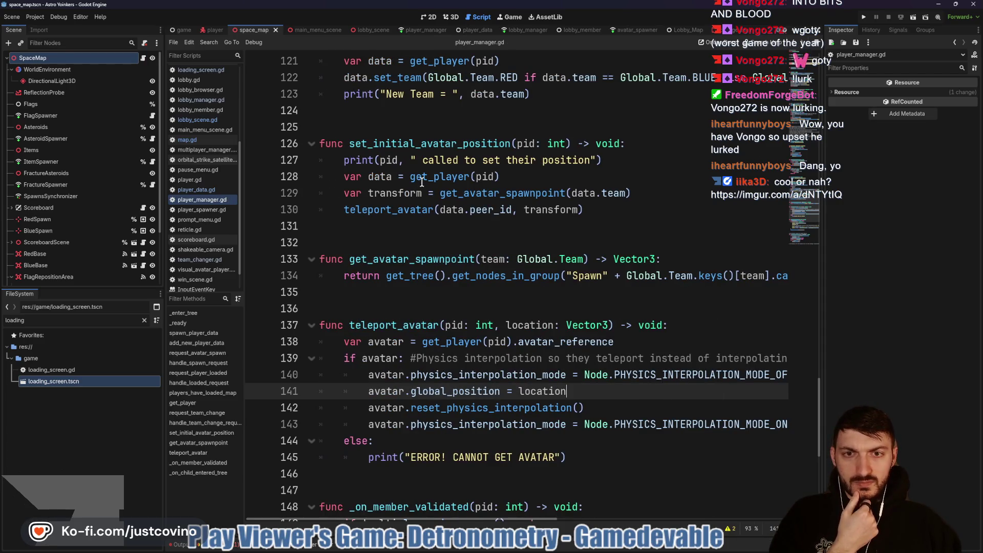
pyautogui.moveTo(423, 193); pyautogui.dragTo(367, 193)
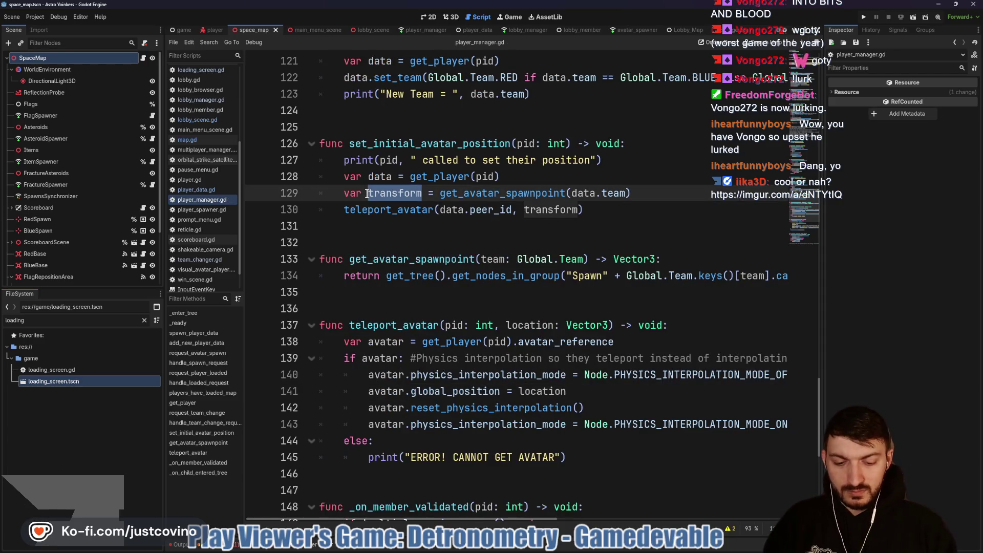
pyautogui.write('position')
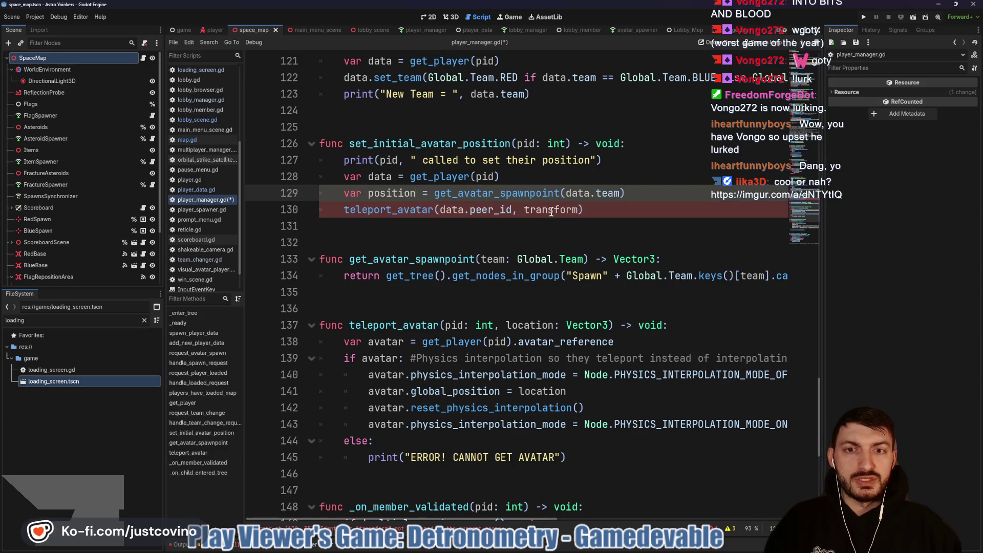
pyautogui.moveTo(583, 210); pyautogui.dragTo(523, 210)
pyautogui.write('position')
pyautogui.click(604, 214)
pyautogui.hotkey('ctrl', 's')
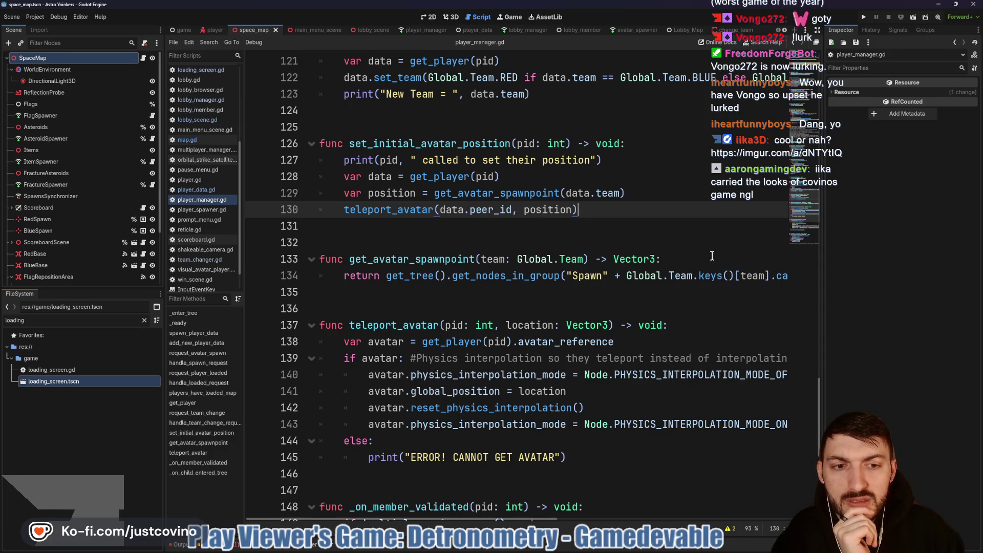
# - Review the edited spawn functions and enlarge the shared spawn pad screenshot
pyautogui.scroll(-1, 587, 285)
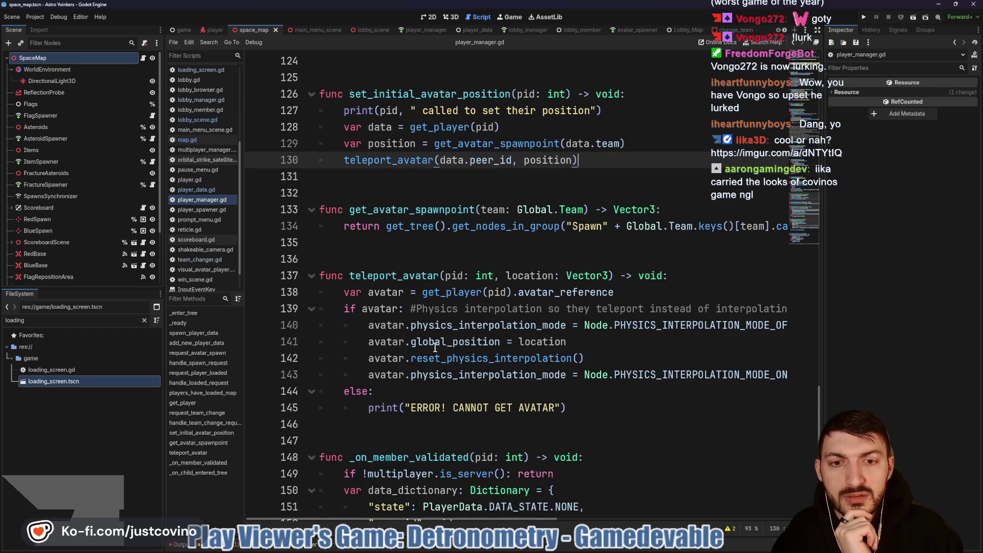
pyautogui.scroll(-2, 556, 342)
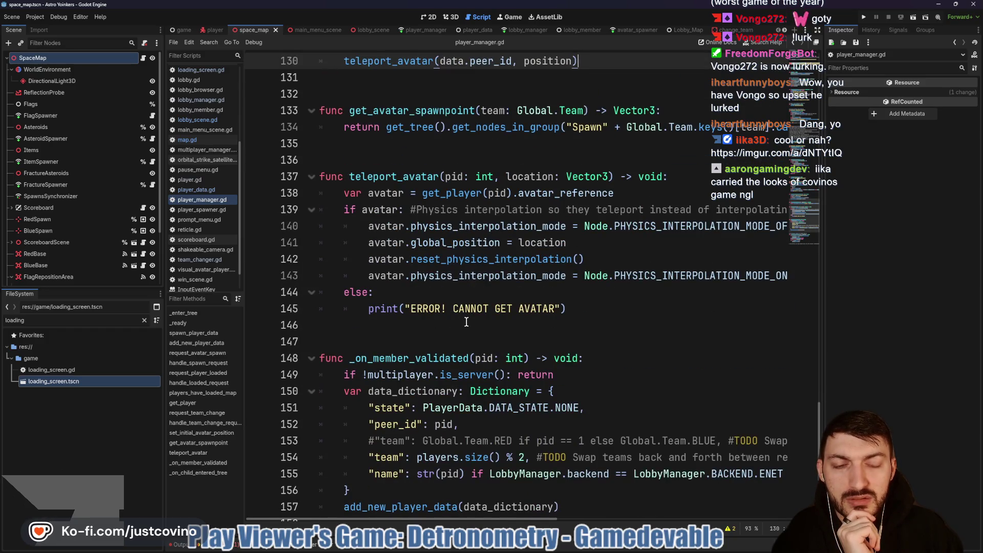
pyautogui.scroll(3, 466, 322)
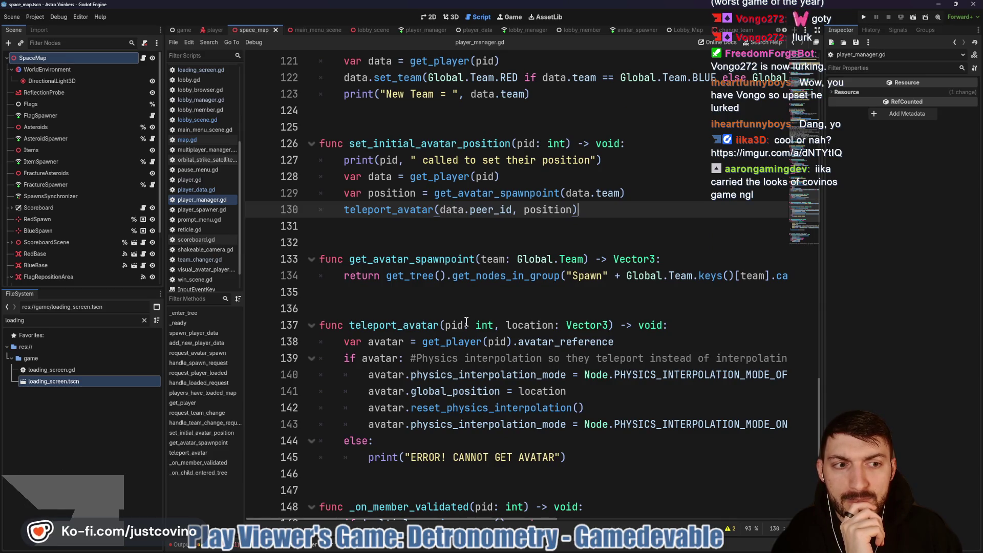
pyautogui.hscroll(5, 466, 321)
pyautogui.hscroll(-3, 504, 314)
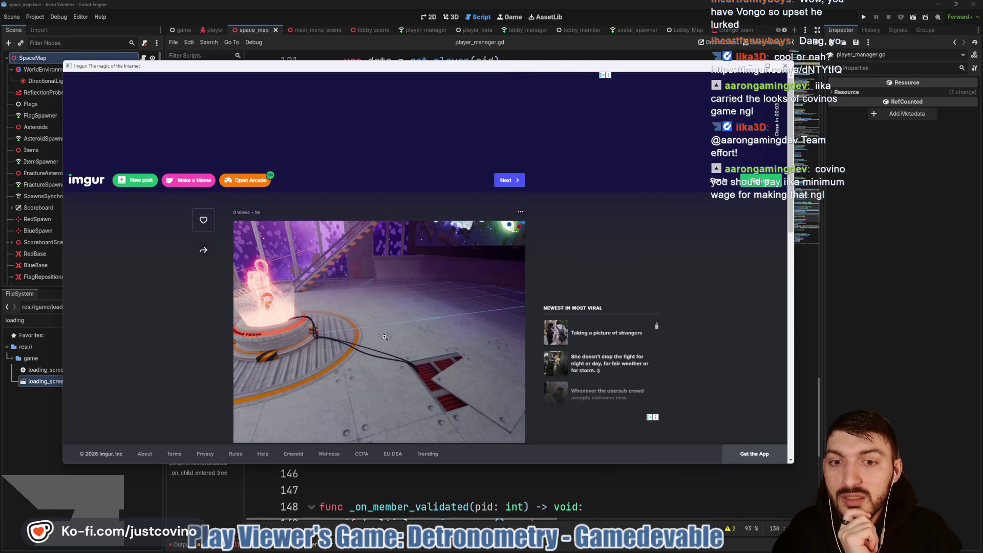
pyautogui.click(400, 305)
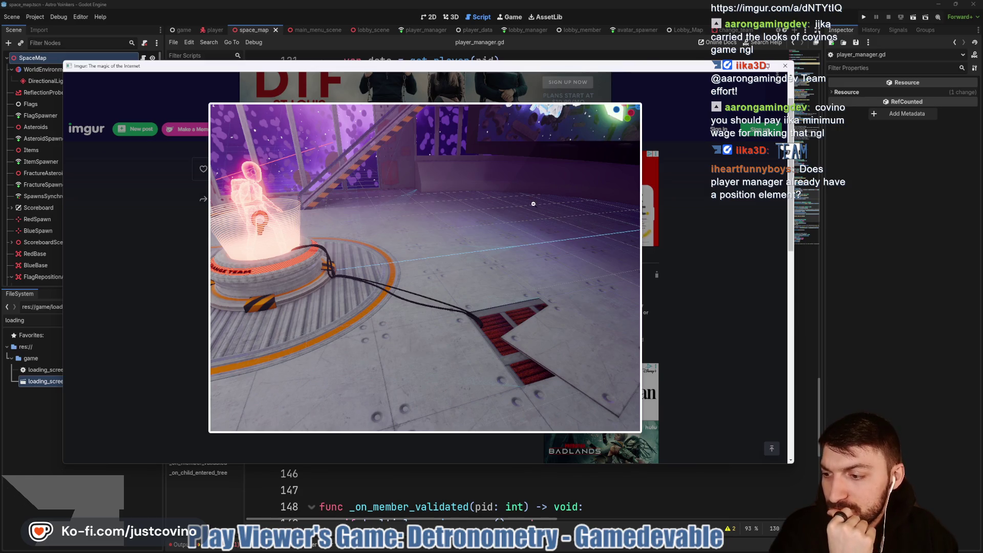
# - Close the Imgur window showing the enlarged spawn pad screenshot
pyautogui.click(785, 67)
# - Check the player_data script, open the player_manager scene, and run the game to test
pyautogui.click(511, 240)
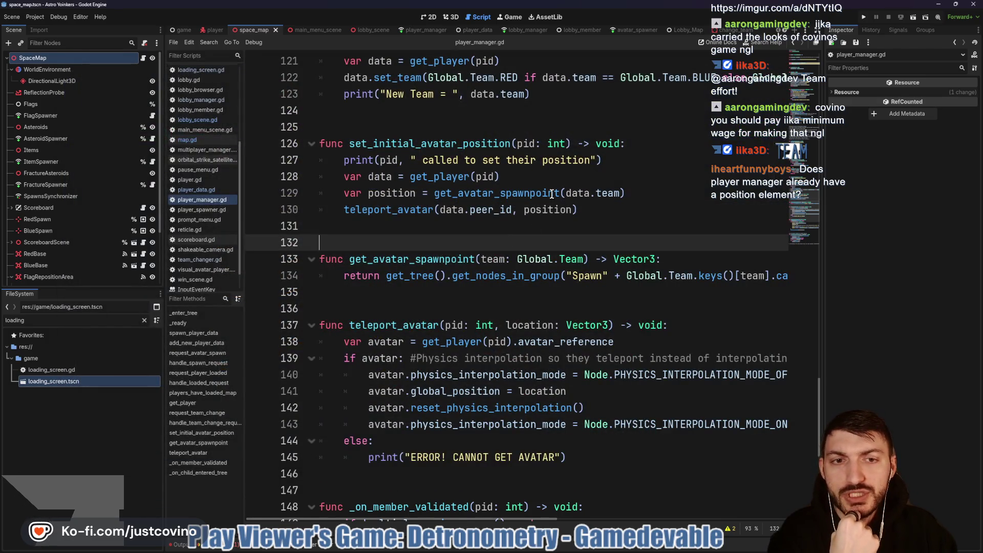
pyautogui.click(459, 31)
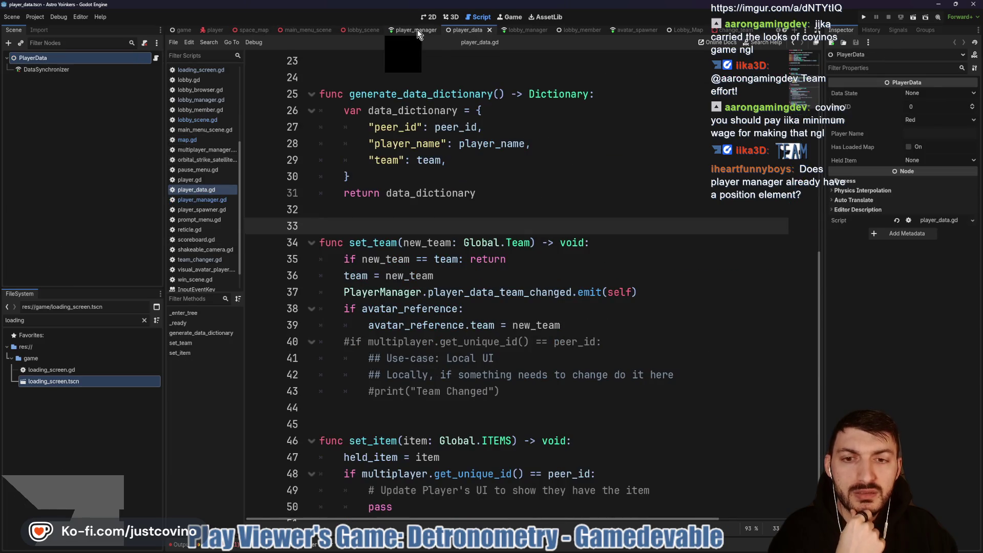
pyautogui.click(415, 30)
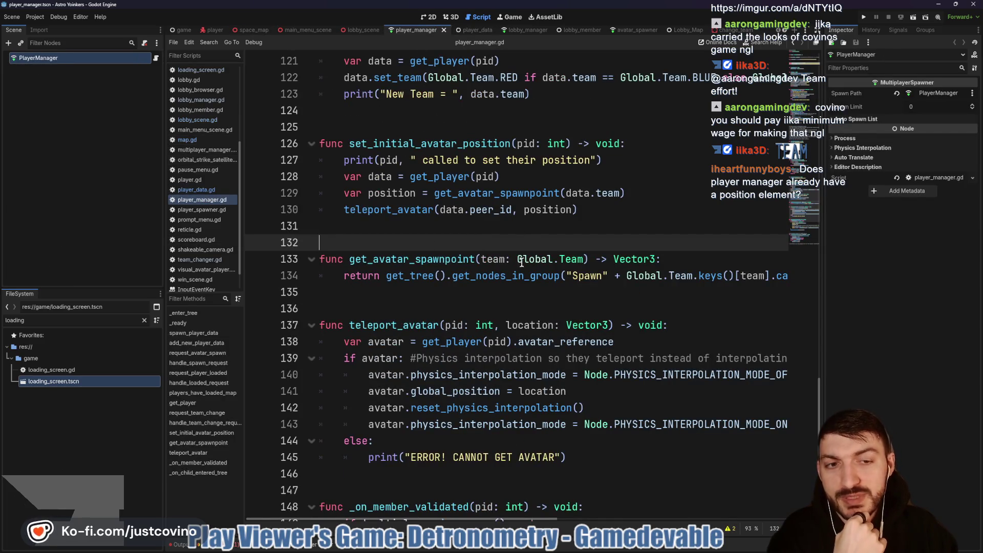
pyautogui.click(519, 279)
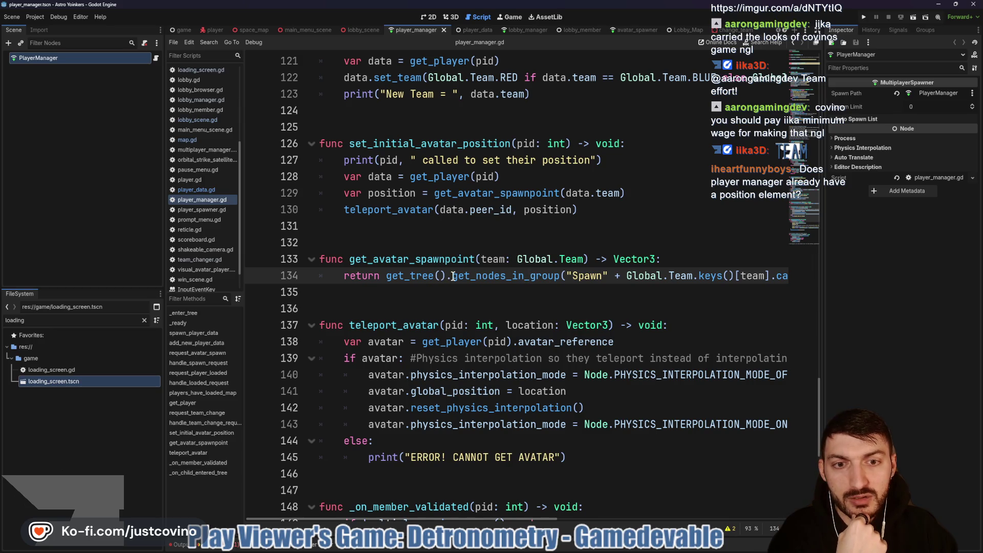
pyautogui.hscroll(5, 453, 276)
pyautogui.hscroll(-5, 609, 275)
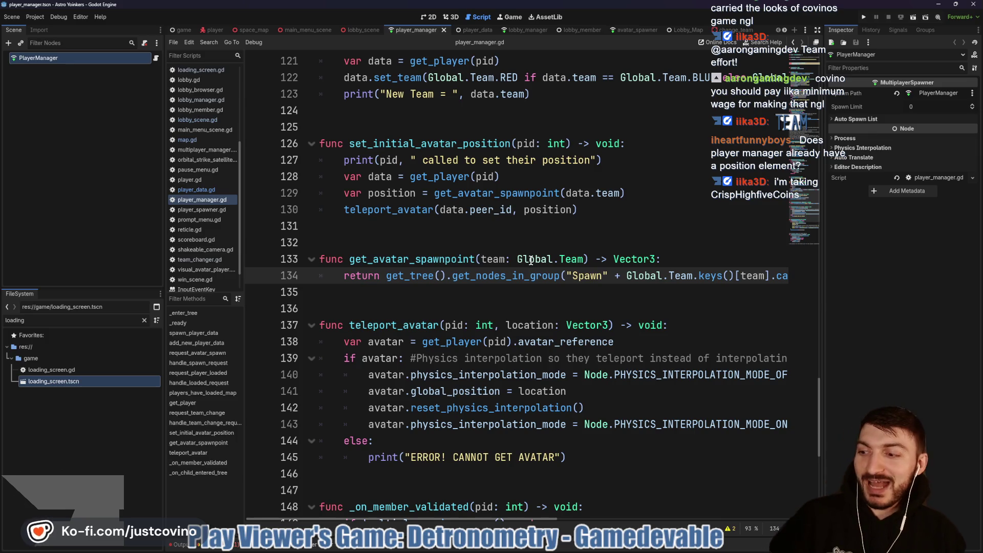
pyautogui.click(455, 228)
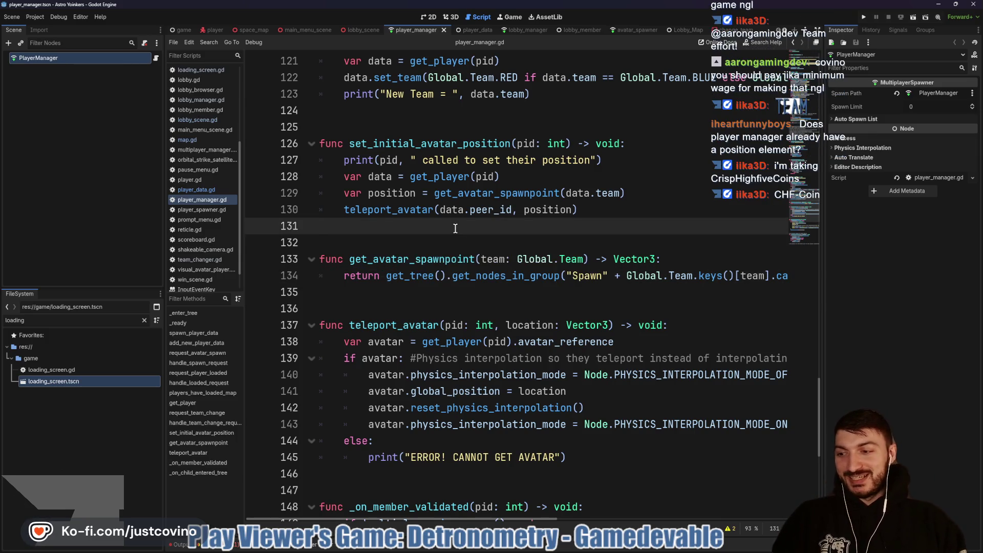
pyautogui.click(864, 17)
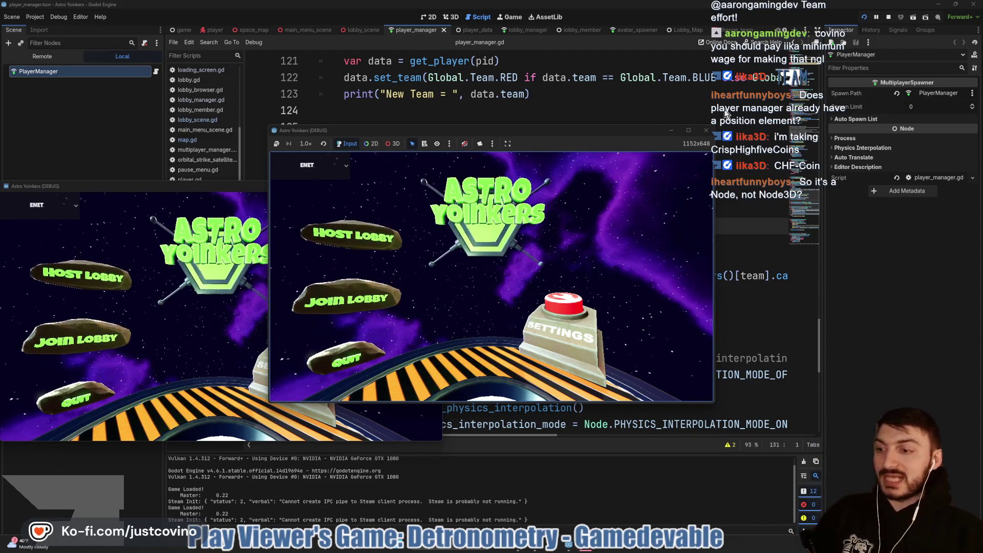
# - Arrange the two game windows, host a lobby in the left and join it from the right
pyautogui.moveTo(231, 189); pyautogui.dragTo(807, 171)
pyautogui.moveTo(410, 130); pyautogui.dragTo(210, 155)
pyautogui.click(166, 273)
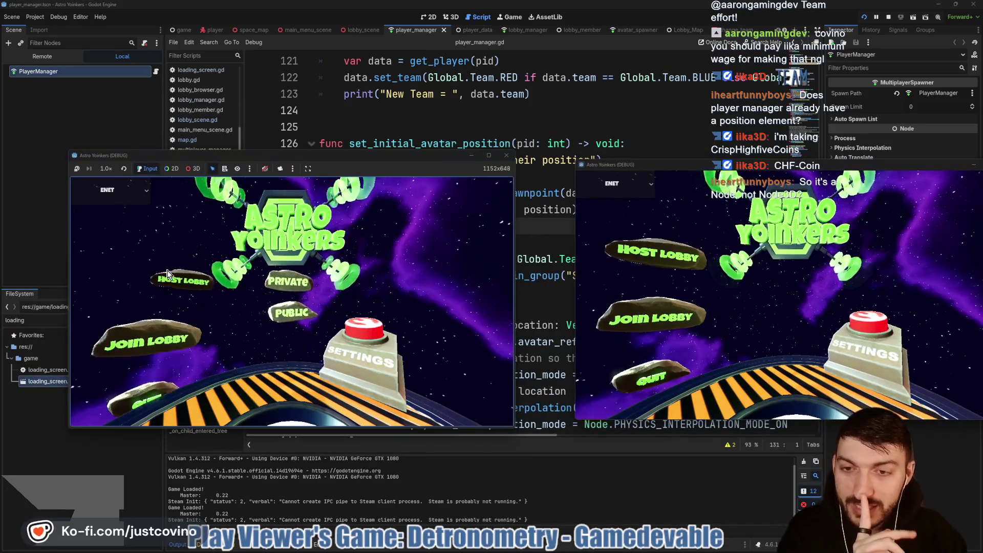
pyautogui.click(280, 281)
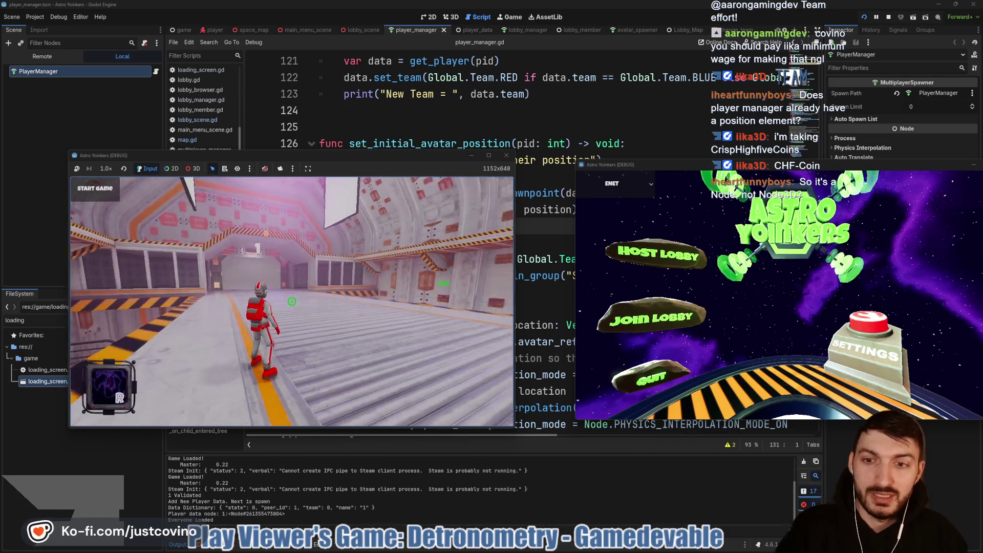
pyautogui.click(640, 308)
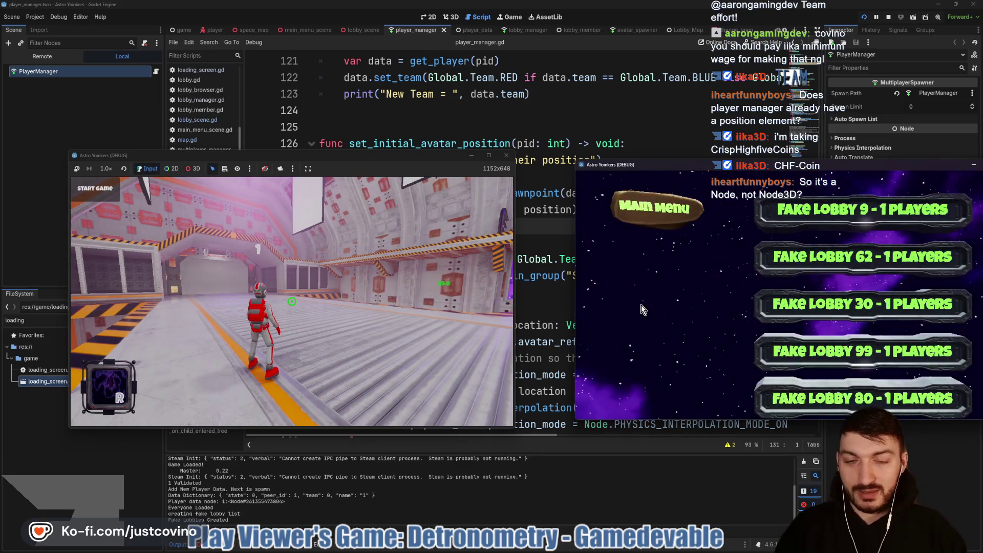
pyautogui.click(863, 210)
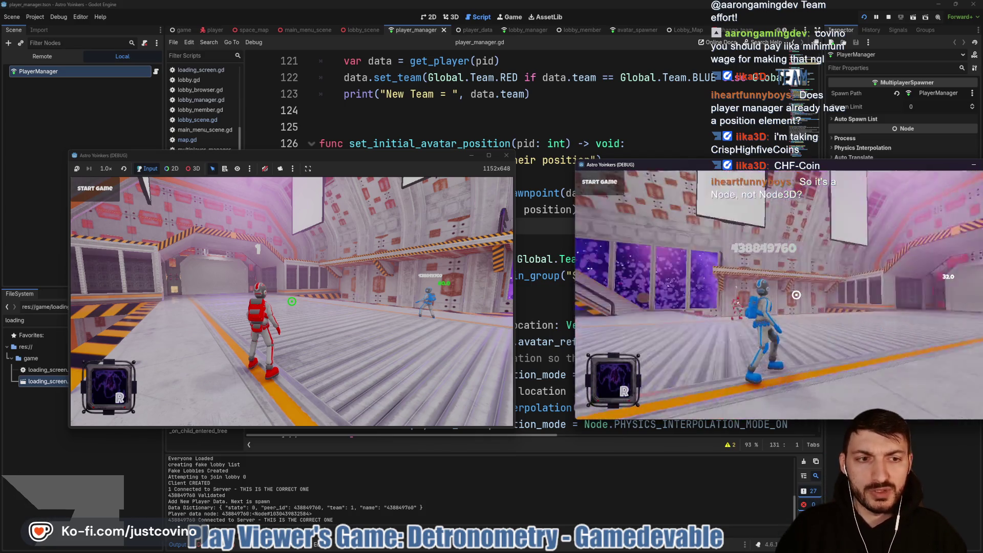
# - Bring the second window fully on screen and start the match with R in the first
pyautogui.moveTo(650, 165); pyautogui.dragTo(607, 159)
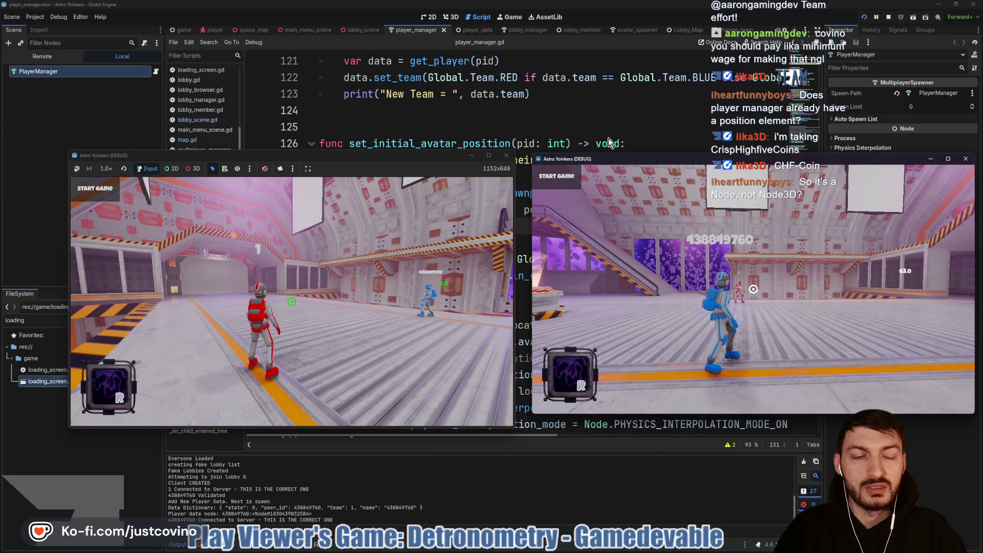
pyautogui.click(251, 230)
pyautogui.moveTo(251, 231); pyautogui.dragTo(186, 239)
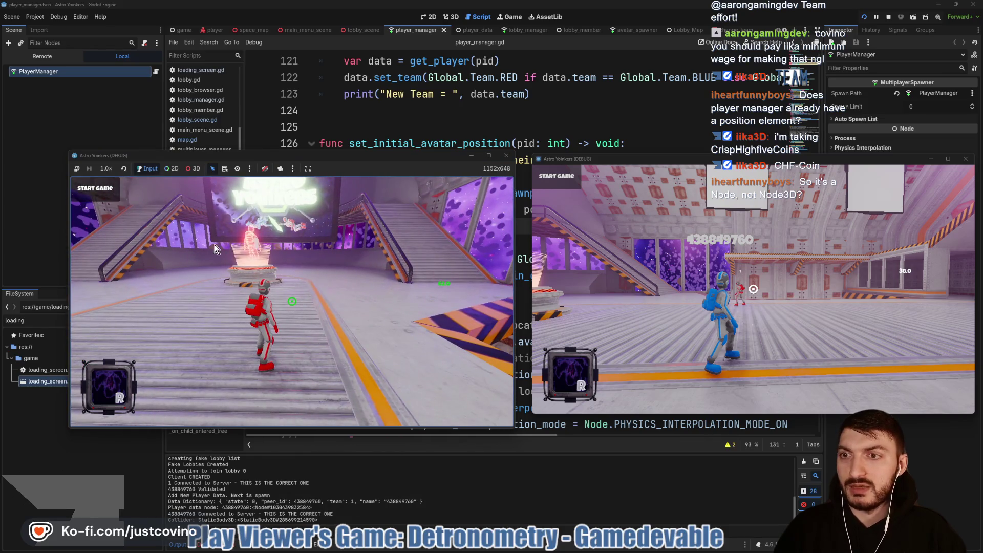
pyautogui.press('r')
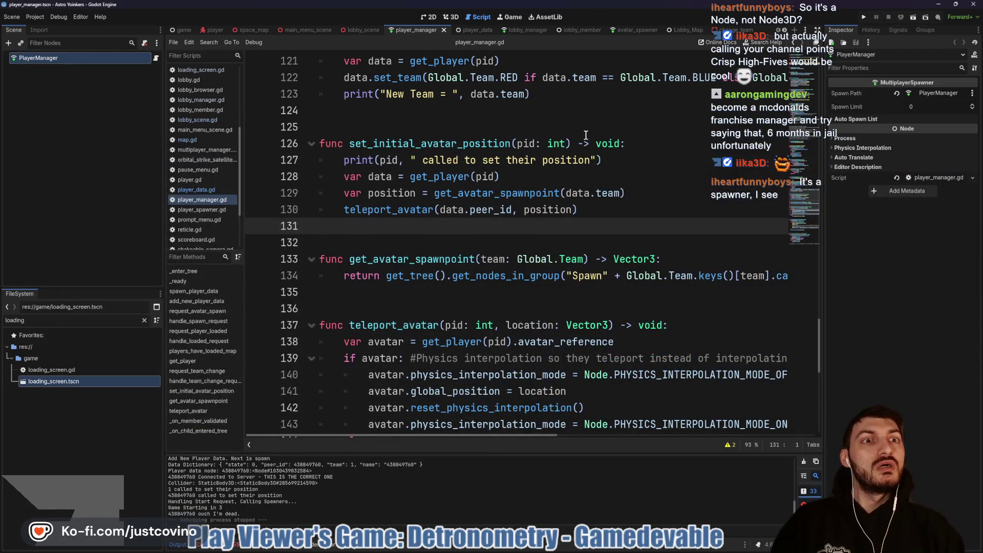
# - Browse the lobby_member, lobby_manager and player_manager scripts, annotating the scene tree
pyautogui.click(572, 132)
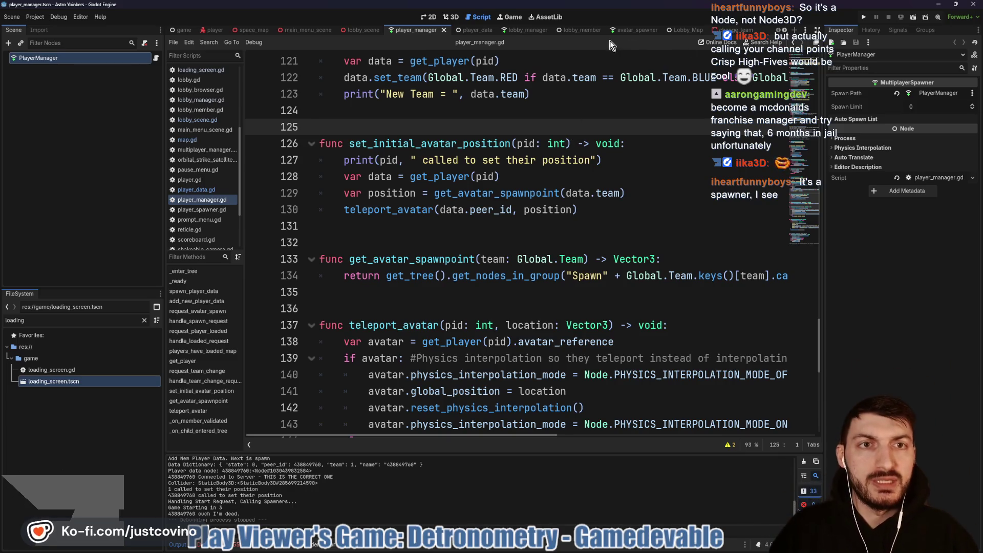
pyautogui.click(594, 30)
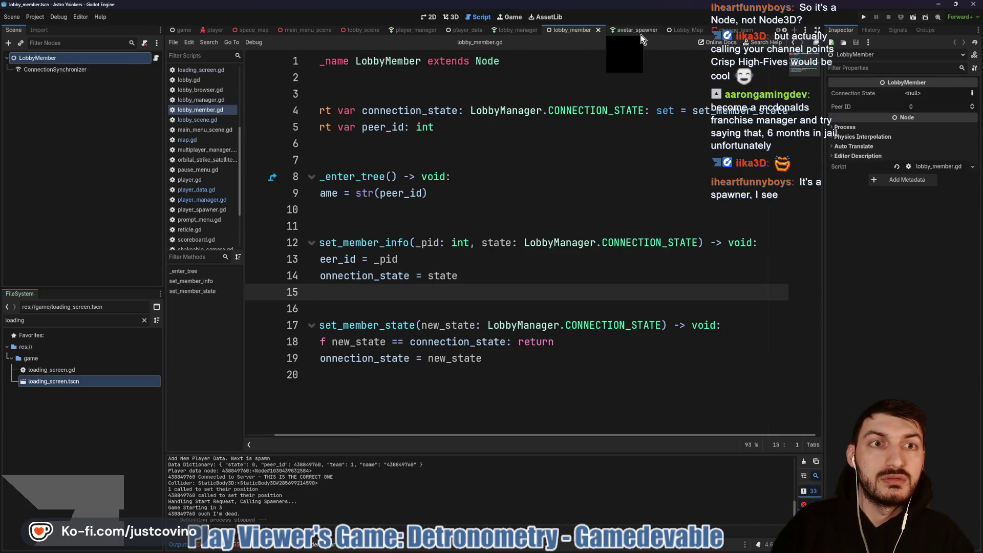
pyautogui.click(518, 30)
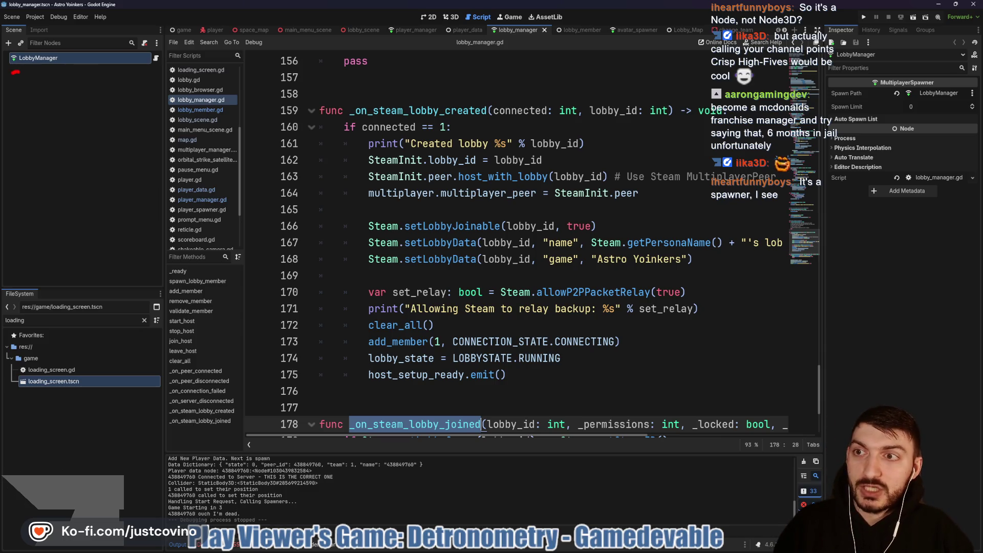
pyautogui.moveTo(22, 103)
pyautogui.mouseDown()
pyautogui.moveTo(27, 122)
pyautogui.moveTo(49, 115)
pyautogui.moveTo(56, 128)
pyautogui.mouseUp()
pyautogui.click(78, 110)
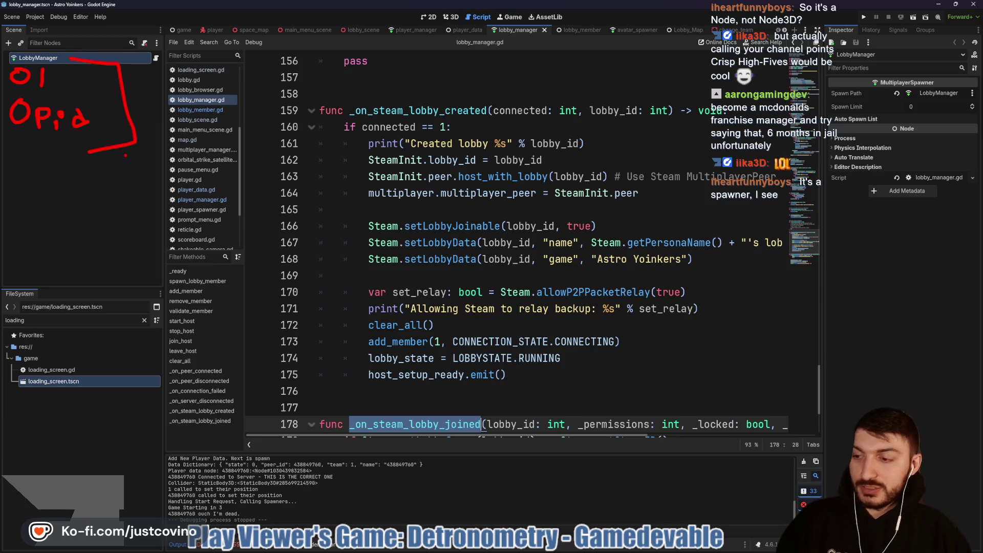
pyautogui.press('Escape')
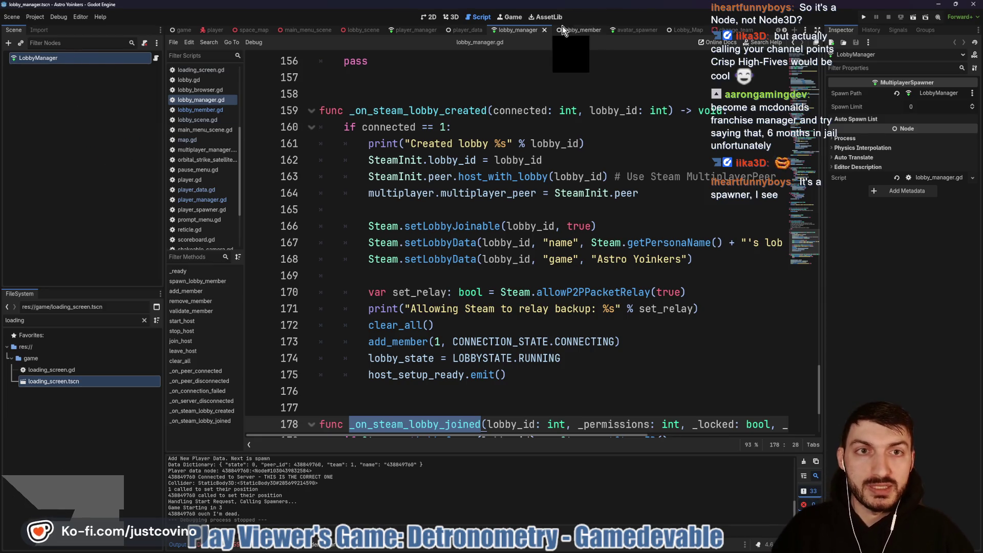
pyautogui.click(563, 30)
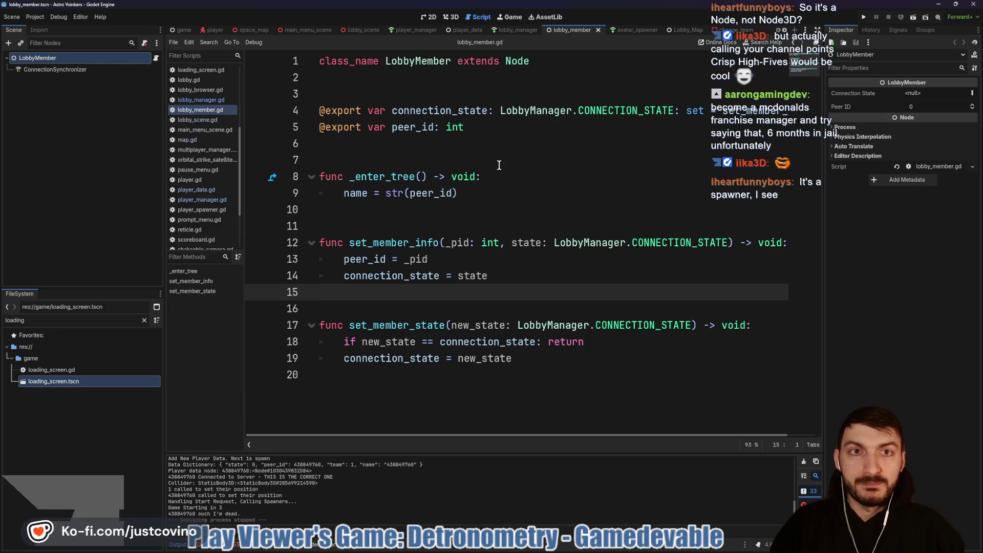
pyautogui.click(428, 30)
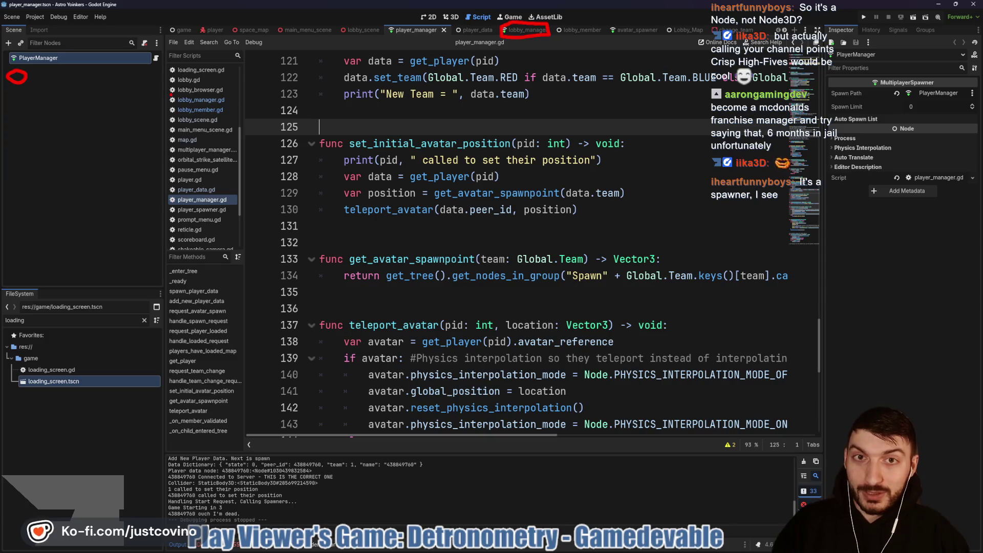
pyautogui.press('Escape')
# - Circle avatar_reference on line 12 of player_data.gd, then open the player script
pyautogui.click(476, 30)
pyautogui.scroll(7, 562, 135)
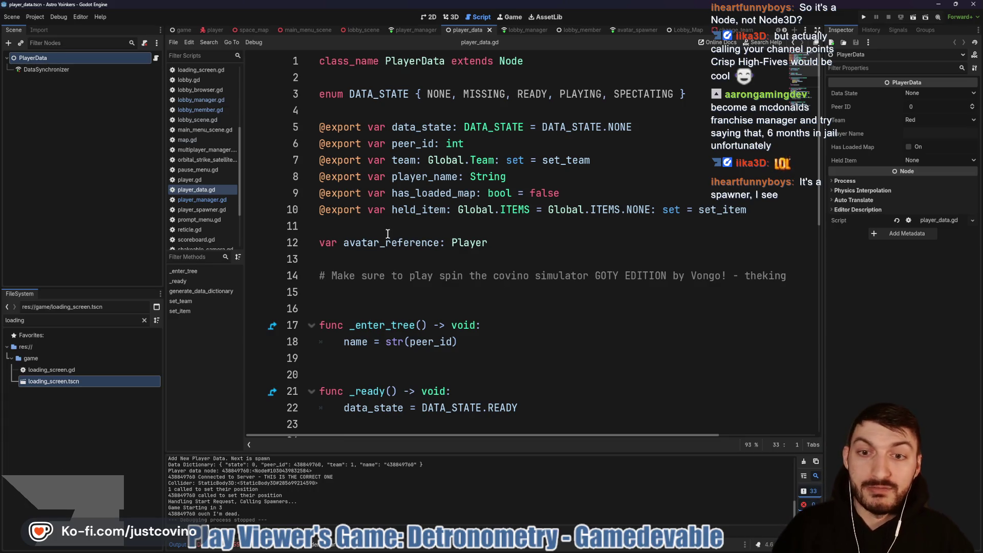
pyautogui.moveTo(401, 230)
pyautogui.mouseDown()
pyautogui.moveTo(304, 234)
pyautogui.moveTo(504, 211)
pyautogui.moveTo(330, 225)
pyautogui.mouseUp()
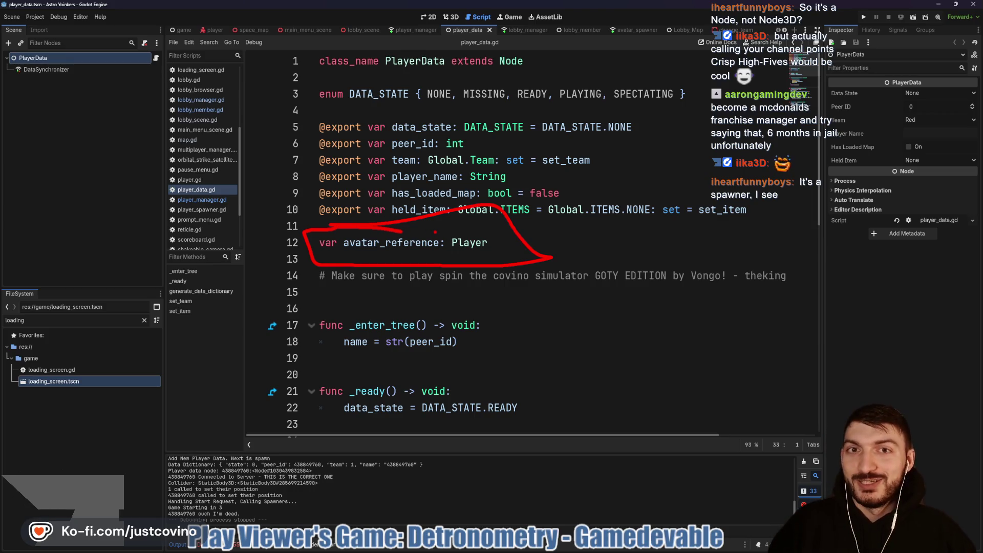
pyautogui.press('Escape')
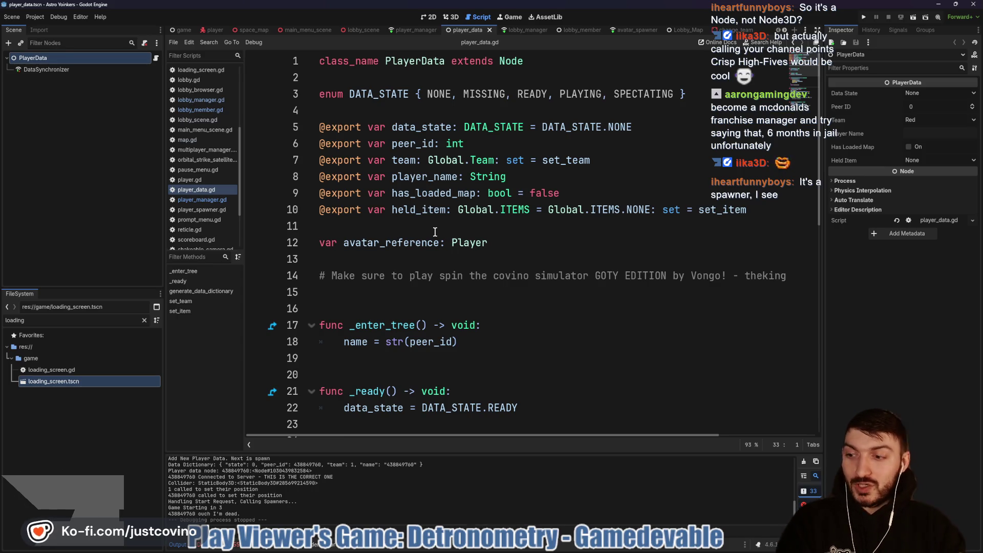
pyautogui.click(214, 29)
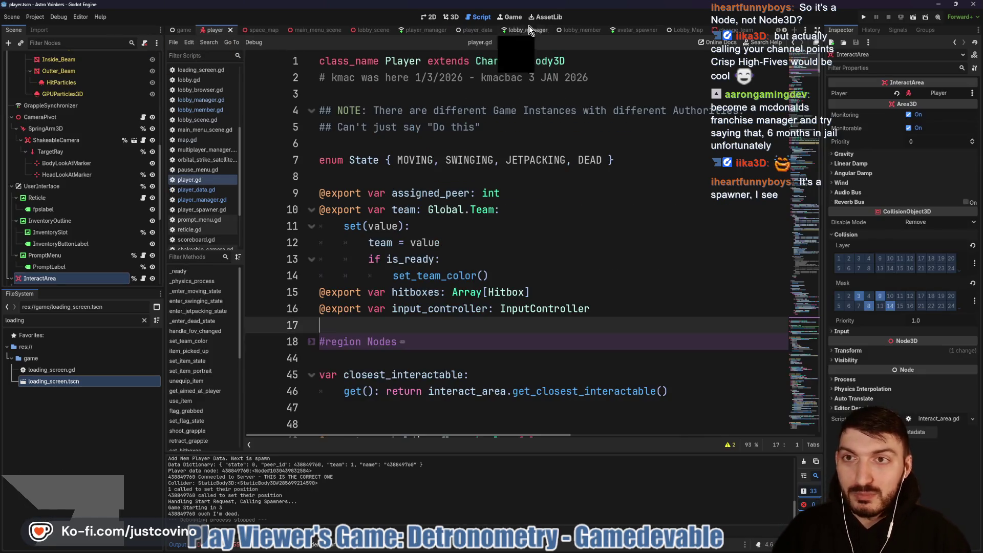
# - Show the player scene in 3D and draw three explanatory ellipses over the viewport
pyautogui.click(445, 20)
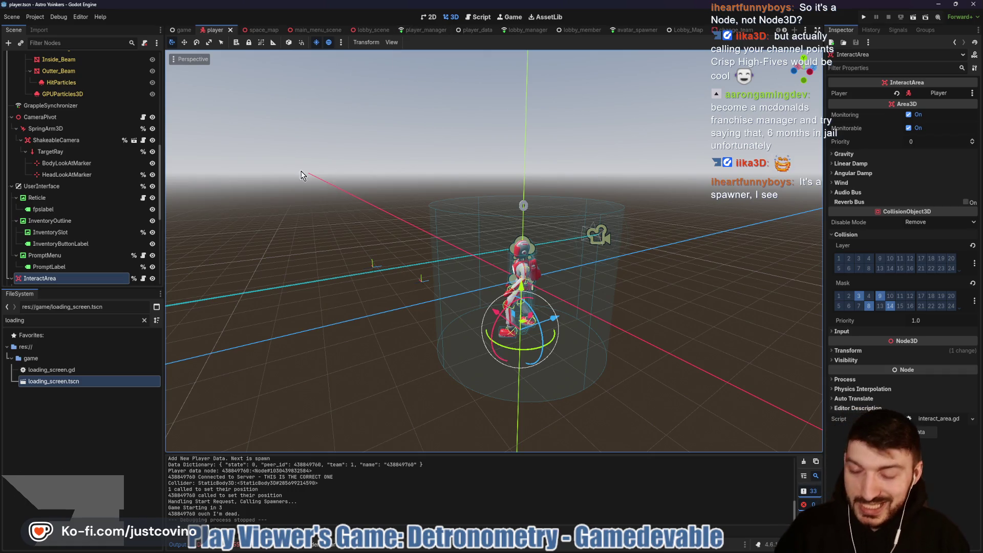
pyautogui.moveTo(217, 92); pyautogui.dragTo(284, 135)
pyautogui.moveTo(221, 171); pyautogui.dragTo(280, 230)
pyautogui.moveTo(212, 254); pyautogui.dragTo(281, 312)
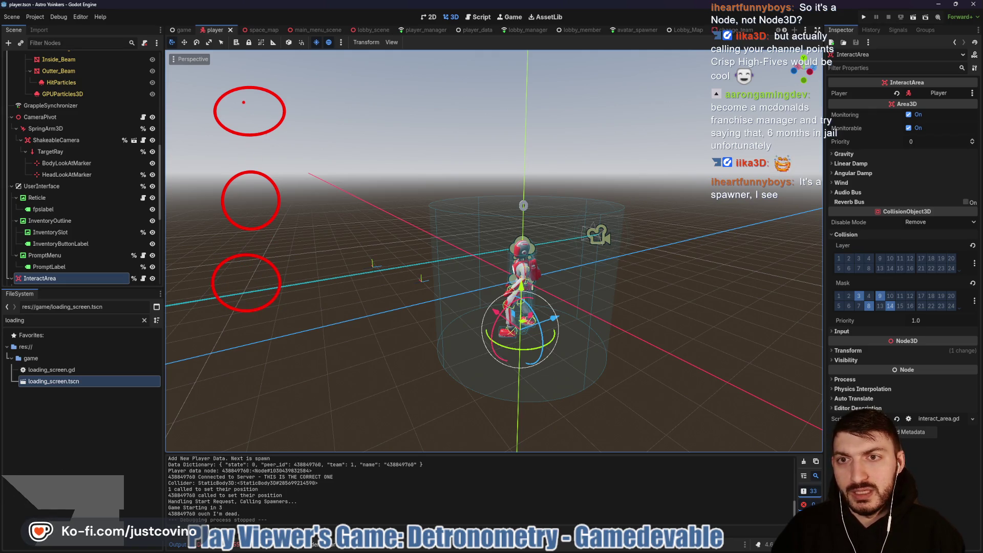
pyautogui.moveTo(296, 139); pyautogui.dragTo(289, 135)
pyautogui.moveTo(287, 241); pyautogui.dragTo(296, 237)
pyautogui.moveTo(261, 322); pyautogui.dragTo(256, 346)
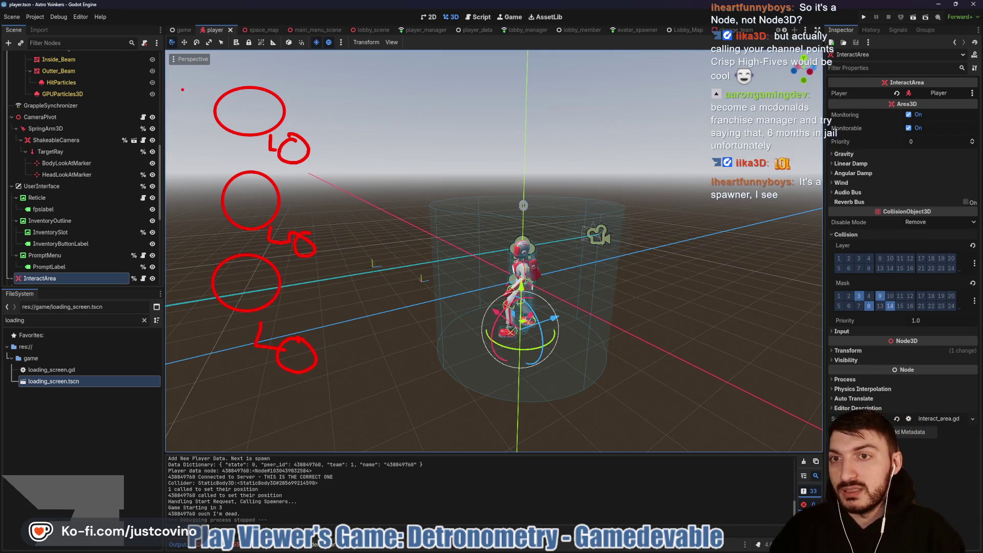
# - Cross out the top ellipse, bracket the other two, and switch to the player_manager scene
pyautogui.moveTo(193, 81); pyautogui.dragTo(368, 156)
pyautogui.moveTo(193, 153); pyautogui.dragTo(361, 87)
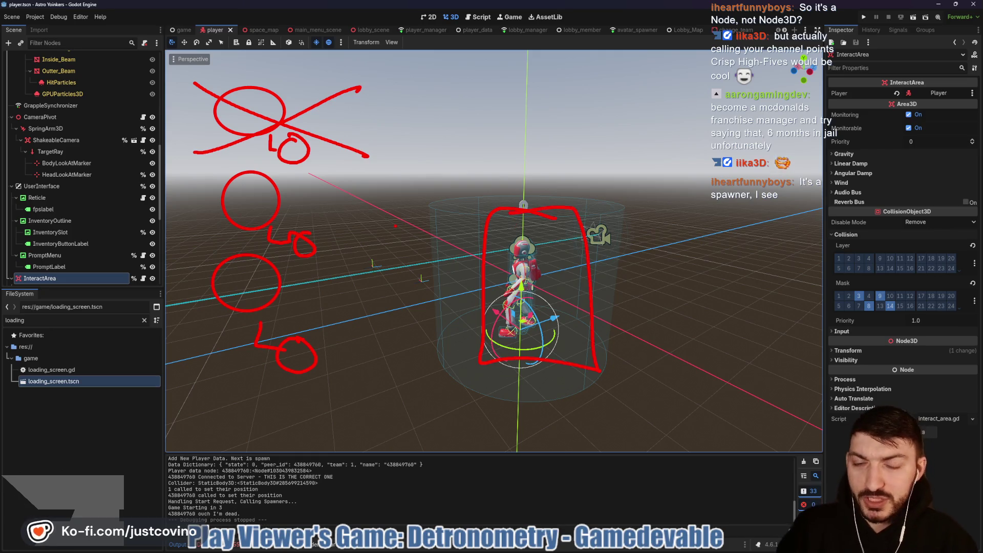
pyautogui.moveTo(500, 67)
pyautogui.mouseDown()
pyautogui.moveTo(388, 147)
pyautogui.moveTo(419, 165)
pyautogui.mouseUp()
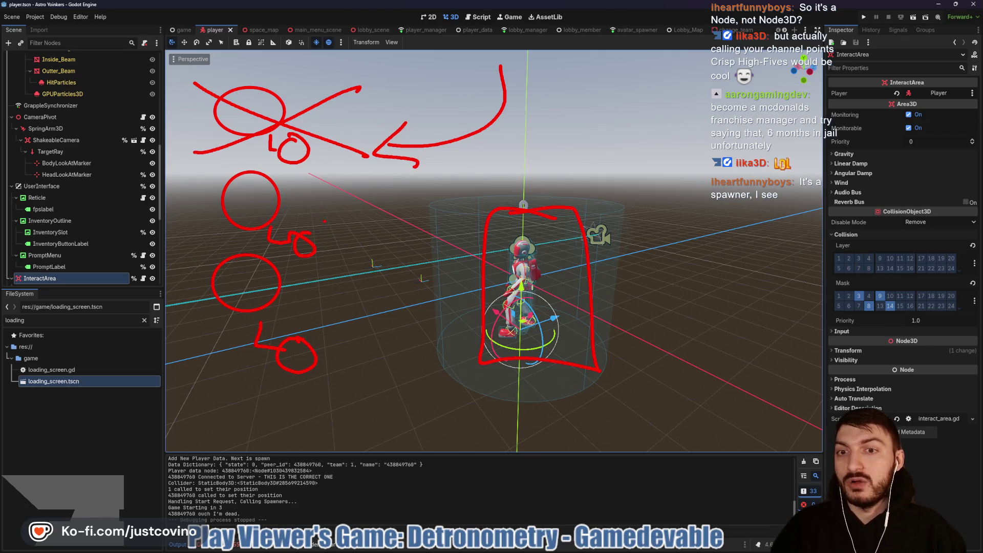
pyautogui.moveTo(316, 226)
pyautogui.mouseDown()
pyautogui.moveTo(372, 392)
pyautogui.moveTo(272, 401)
pyautogui.mouseUp()
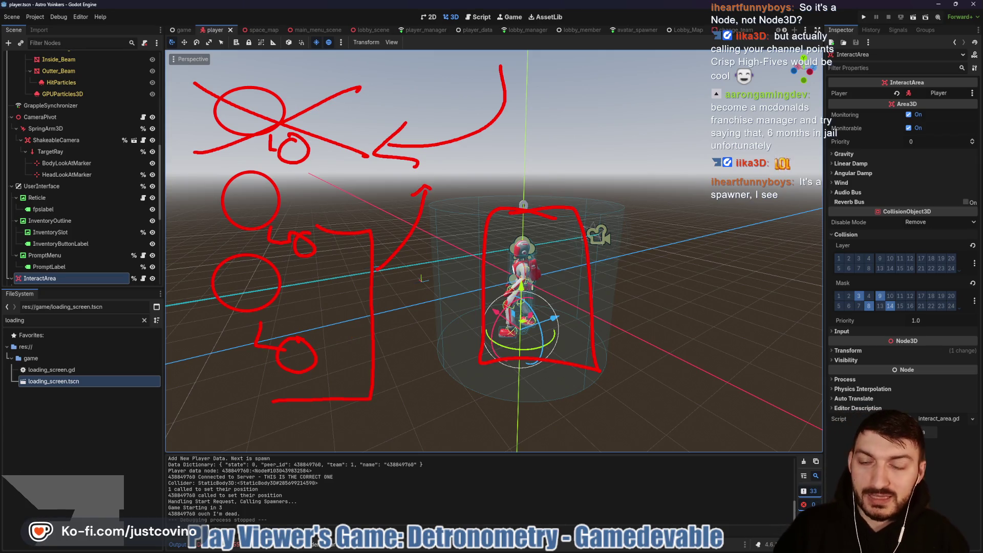
pyautogui.press('Escape')
pyautogui.moveTo(434, 192)
pyautogui.mouseDown()
pyautogui.moveTo(401, 172)
pyautogui.moveTo(447, 167)
pyautogui.mouseUp()
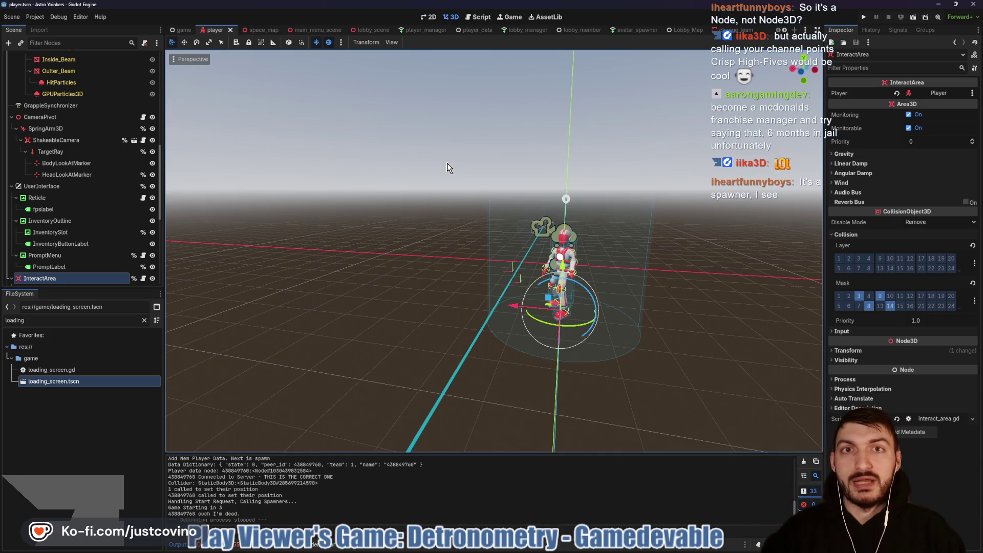
pyautogui.click(424, 30)
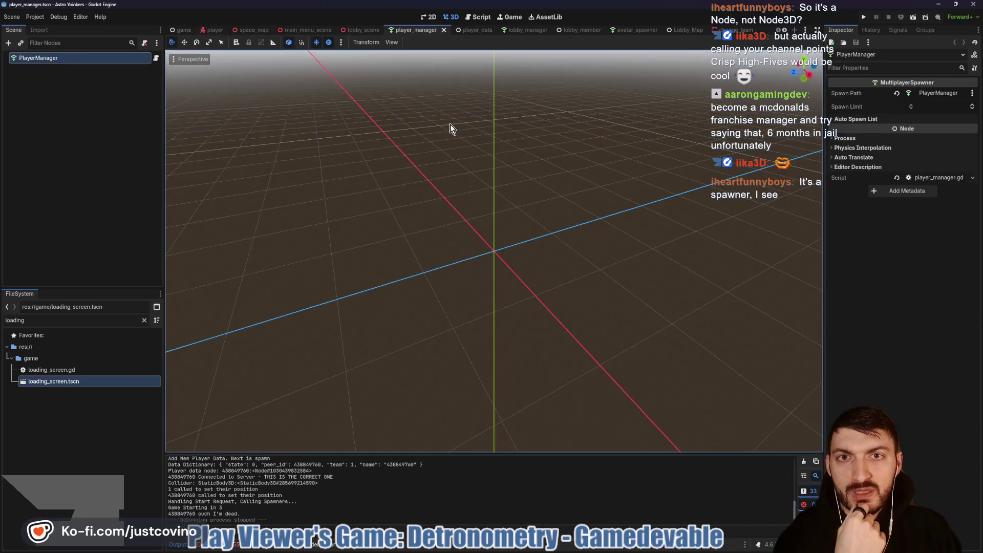
# - Open PlayerManager's script at set_initial_avatar_position and line 132 above get_avatar_spawnpoint
pyautogui.click(157, 59)
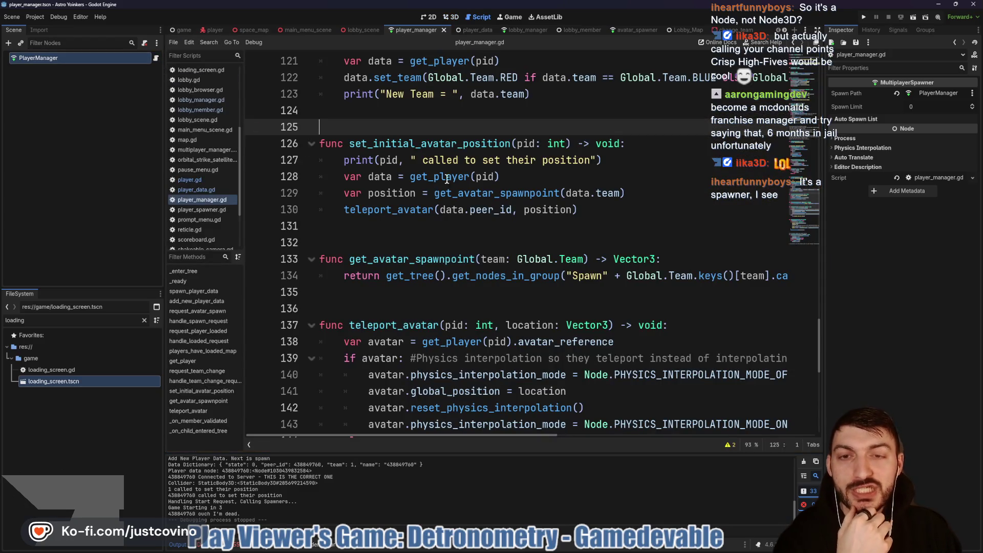
pyautogui.scroll(3, 461, 178)
pyautogui.click(422, 292)
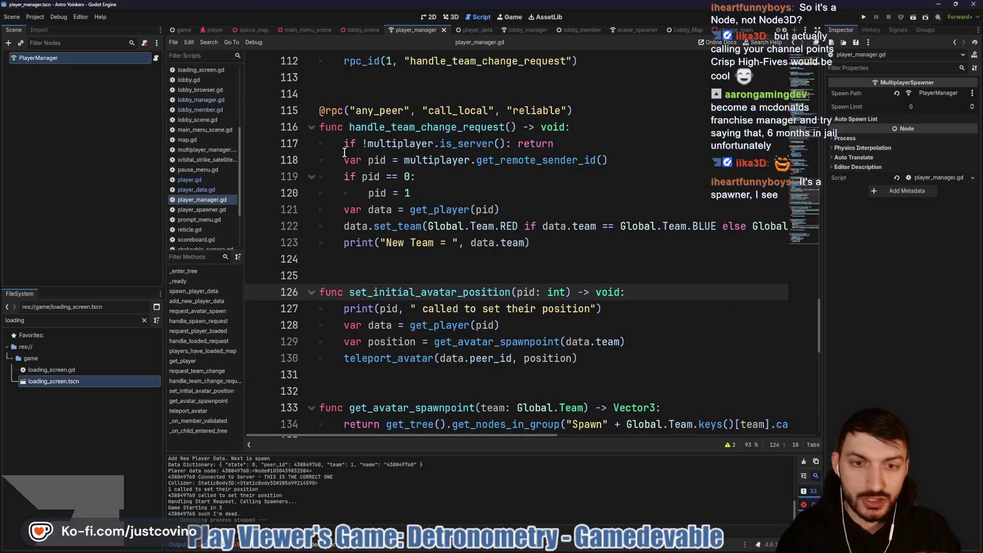
pyautogui.scroll(-3, 599, 267)
pyautogui.click(511, 245)
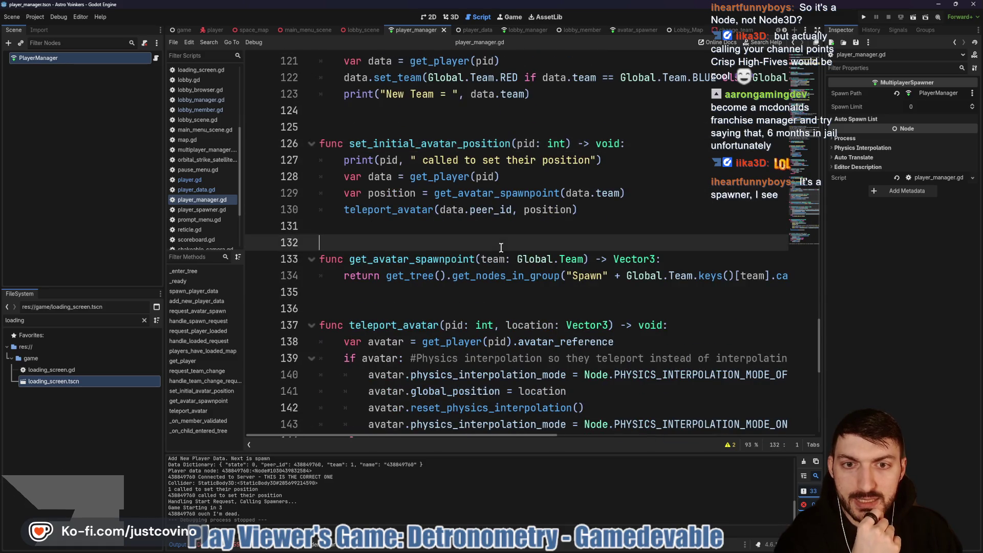
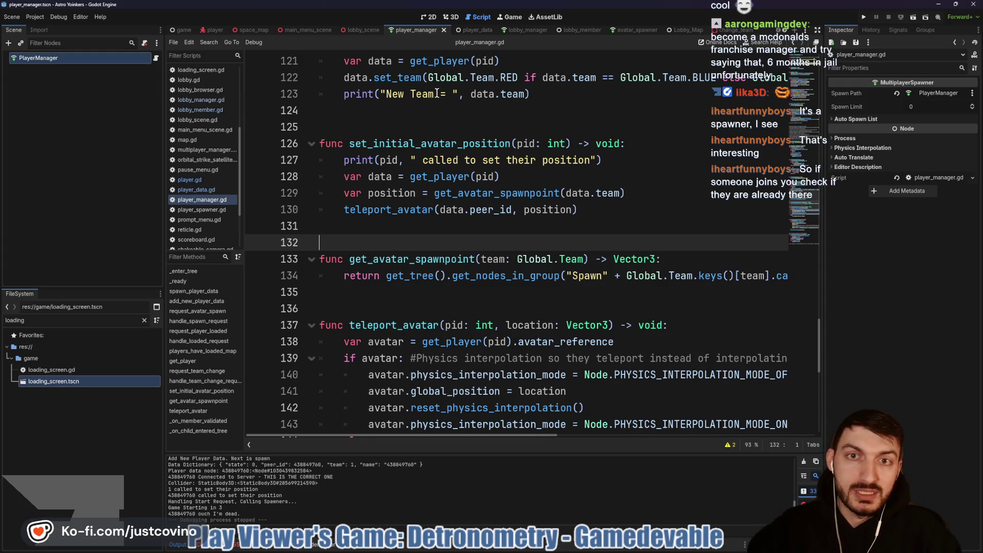
# - Review get_player near line 109 of player_manager.gd, then switch to the game scene's game.gd script
pyautogui.scroll(4, 442, 137)
pyautogui.scroll(4, 443, 148)
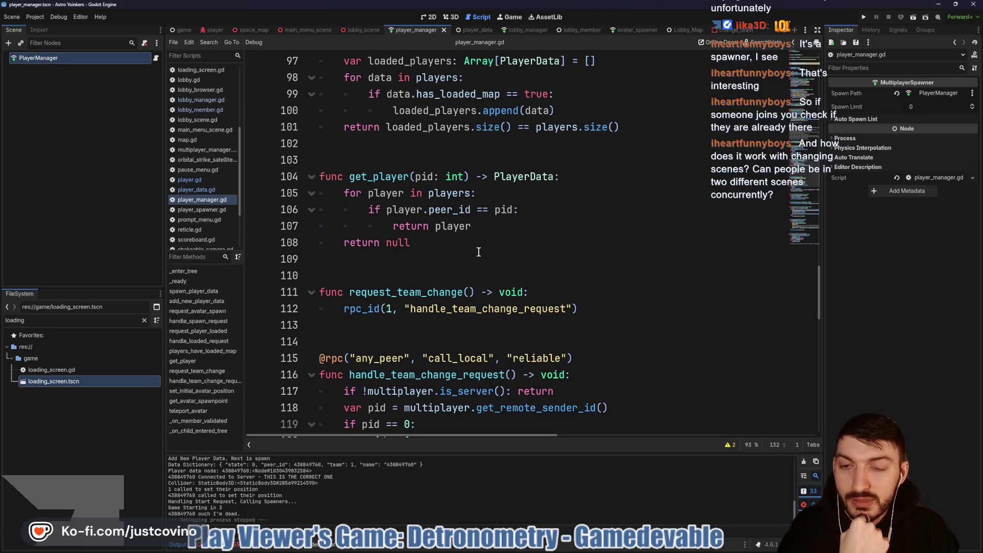
pyautogui.click(389, 256)
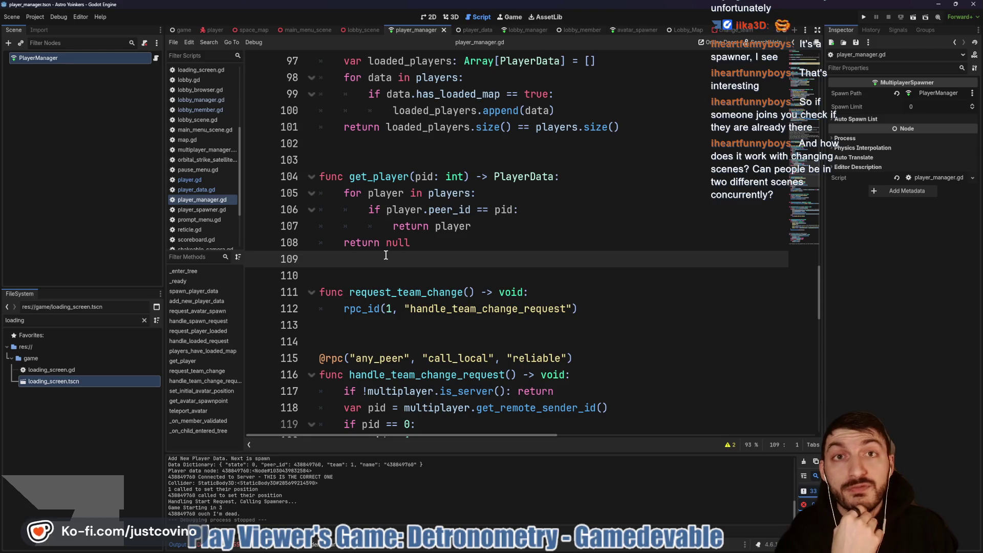
pyautogui.click(179, 30)
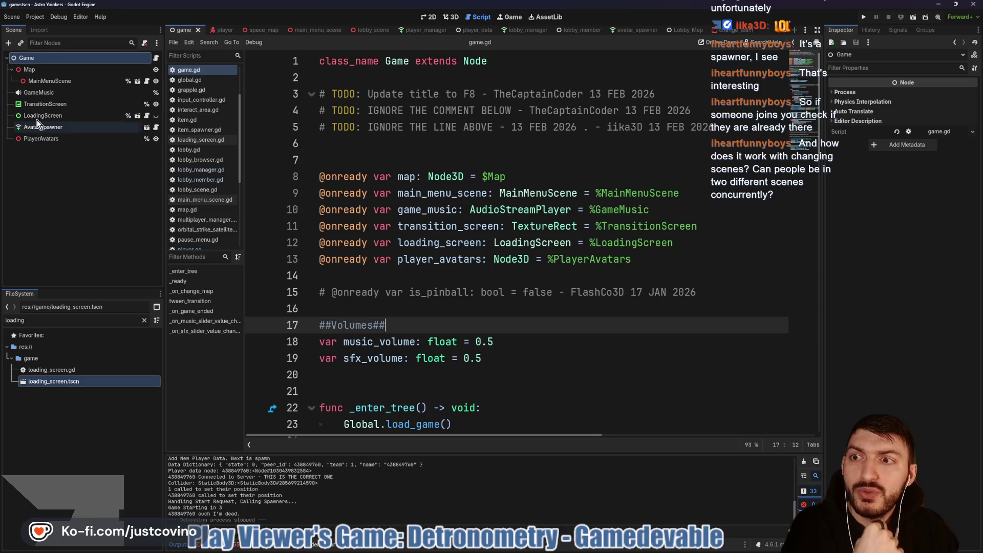
# - View the game scene in 3D, read loading_screen.gd's change_map function, then open space_map
pyautogui.click(449, 16)
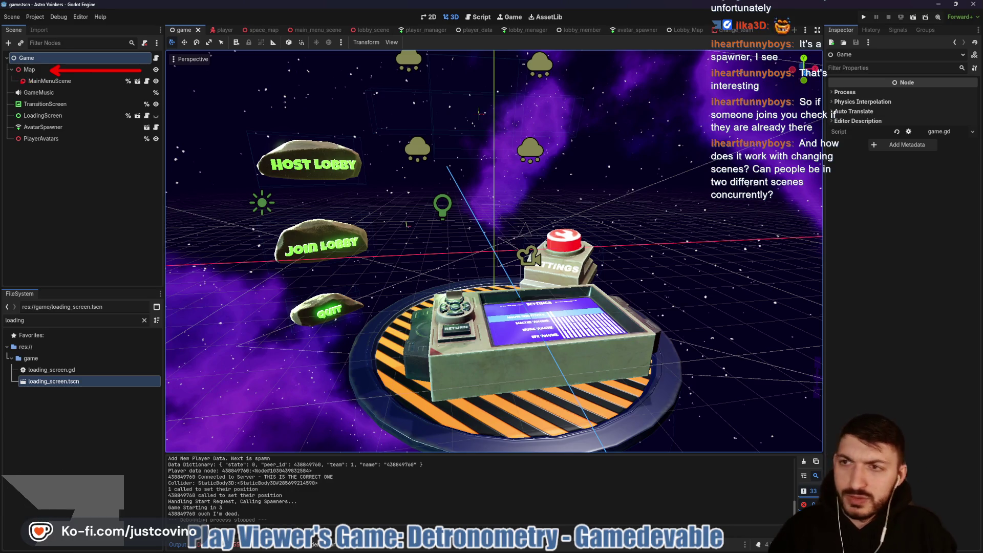
pyautogui.hotkey('ctrl', 'F3')
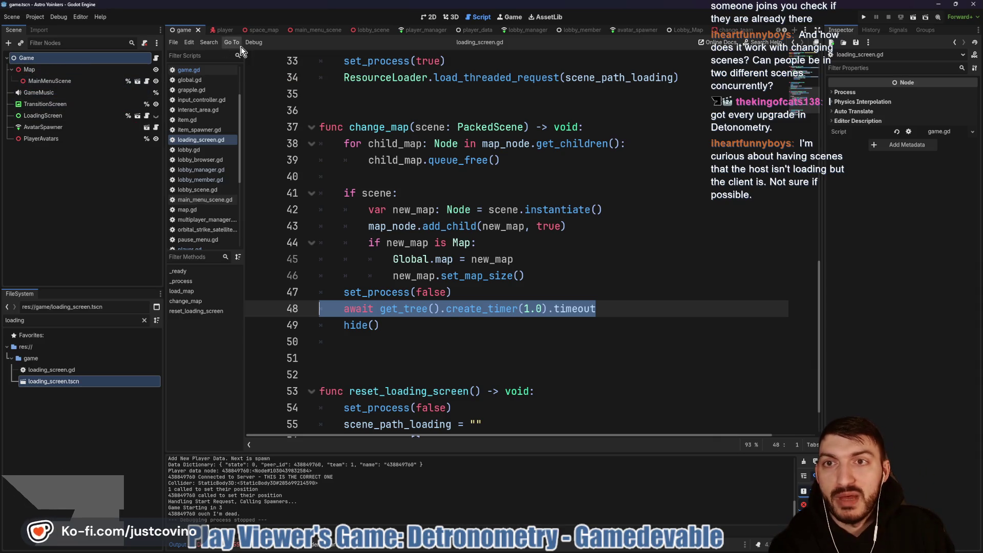
pyautogui.click(258, 30)
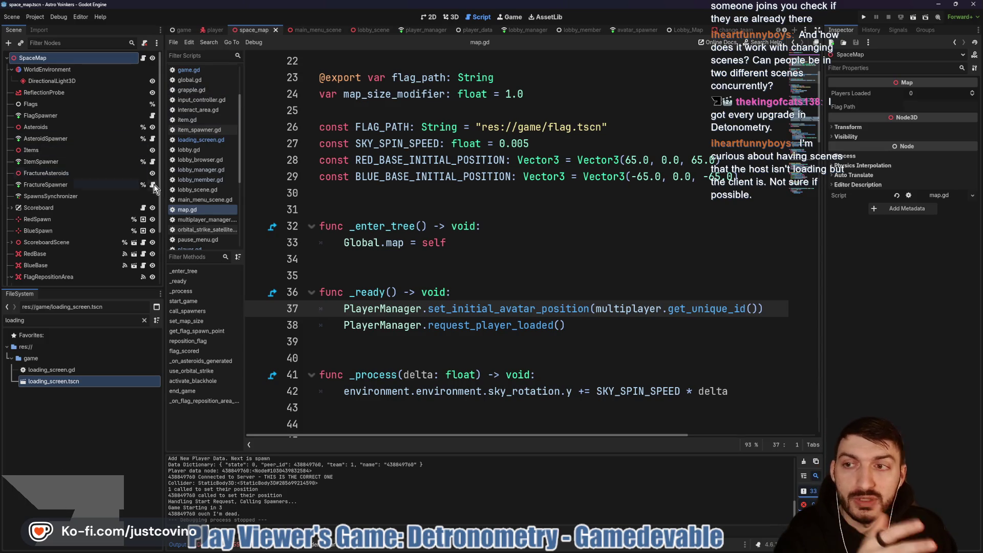
# - Jump from the Debugger Errors list to the team_changer.gd:3 node-not-found error line
pyautogui.click(224, 547)
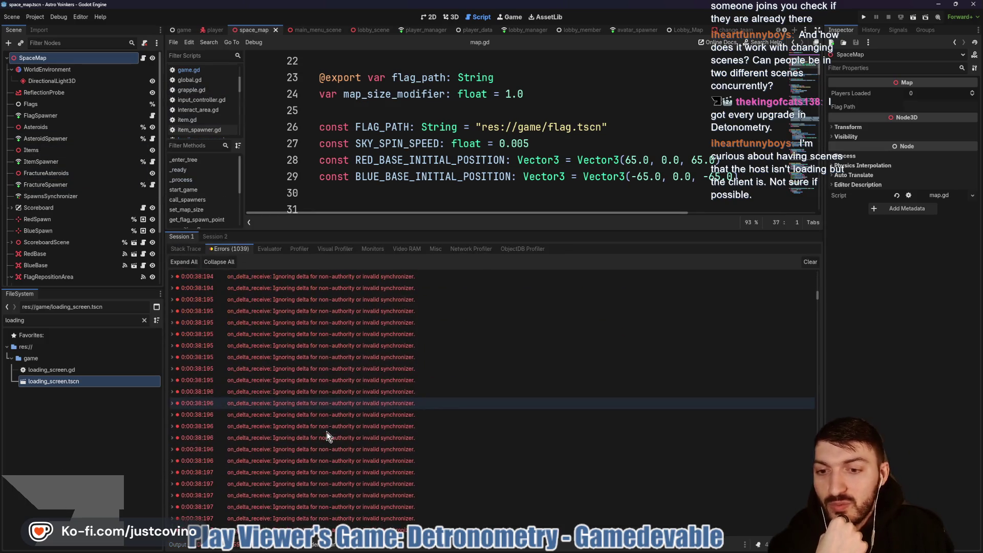
pyautogui.scroll(5, 326, 429)
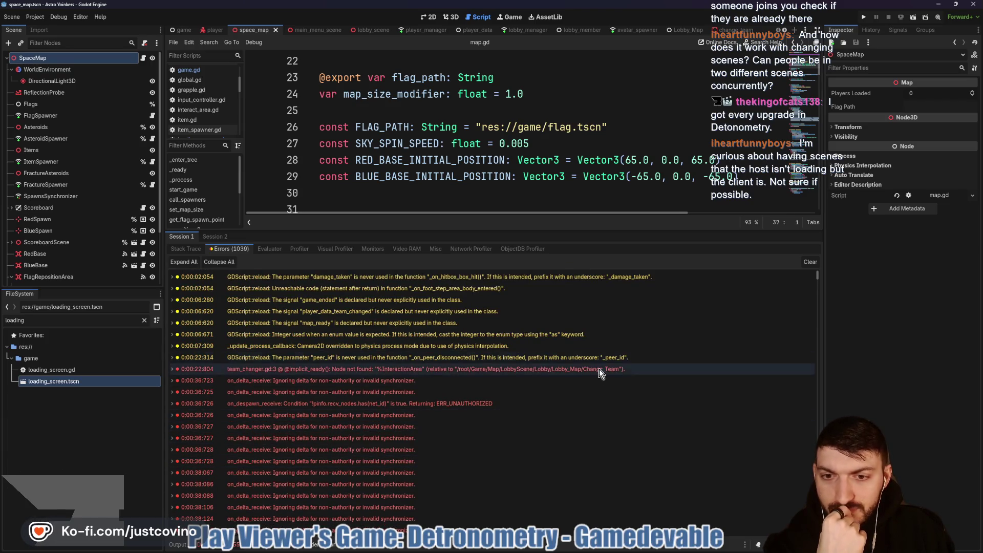
pyautogui.click(558, 370)
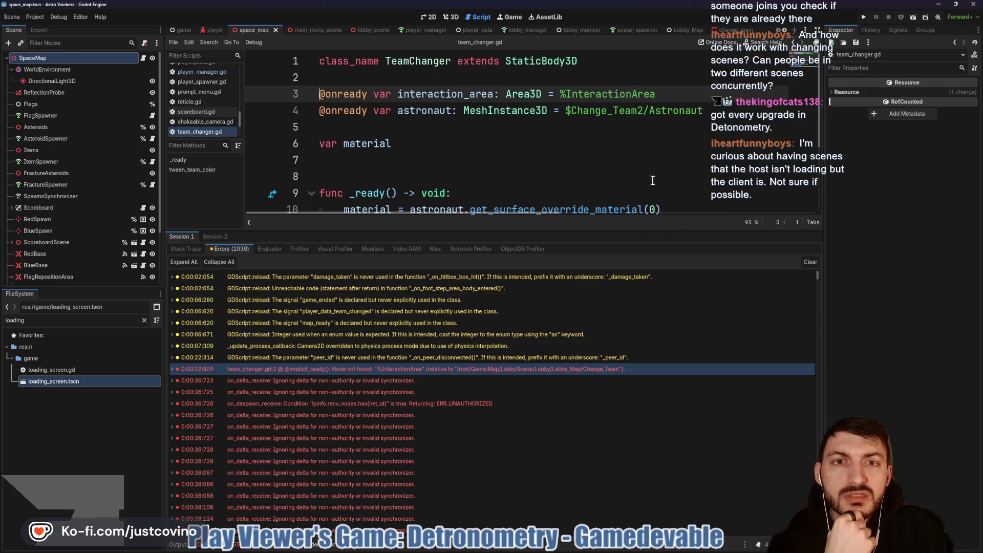
pyautogui.doubleClick(438, 94)
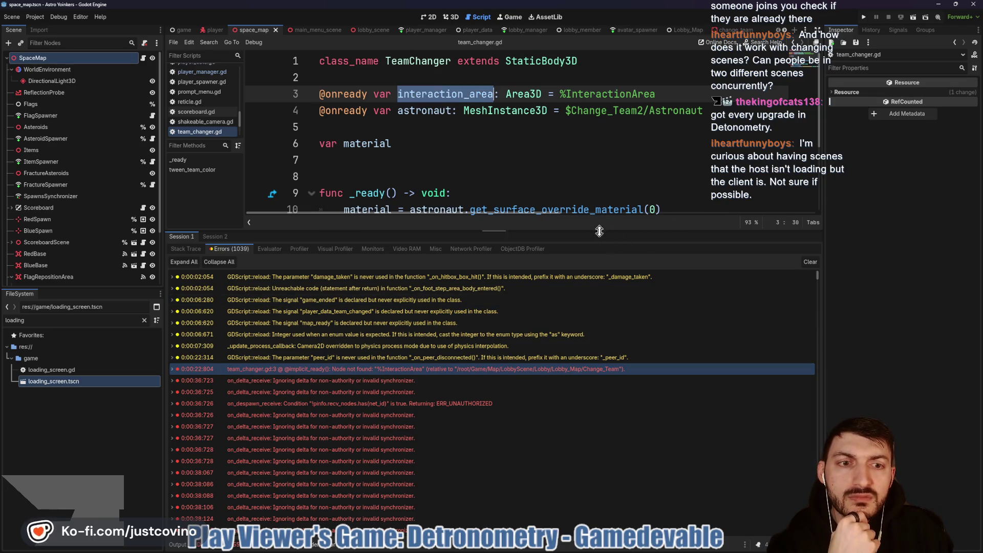
pyautogui.moveTo(597, 235); pyautogui.dragTo(587, 435)
pyautogui.click(666, 93)
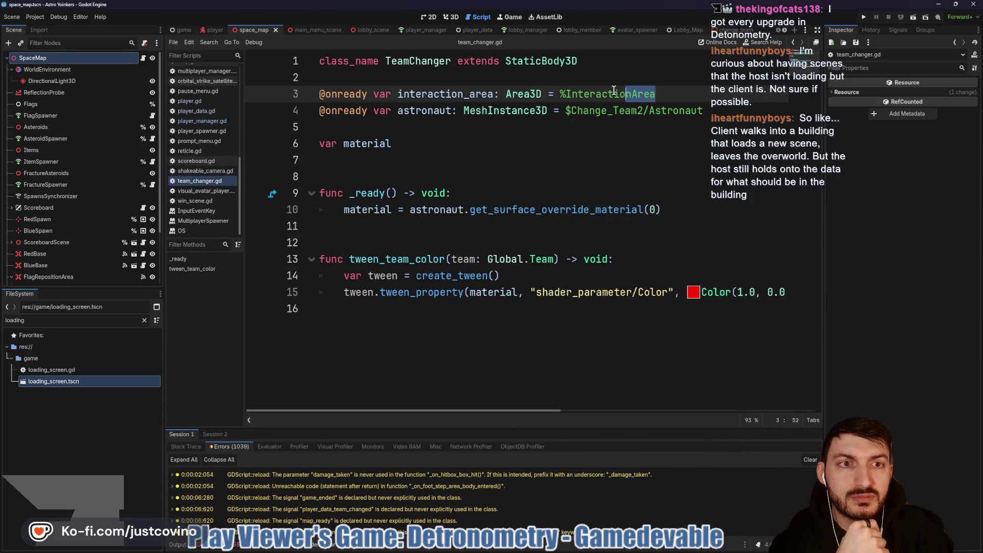
pyautogui.moveTo(655, 94); pyautogui.dragTo(313, 92)
pyautogui.press('BackSpace')
pyautogui.press('BackSpace')
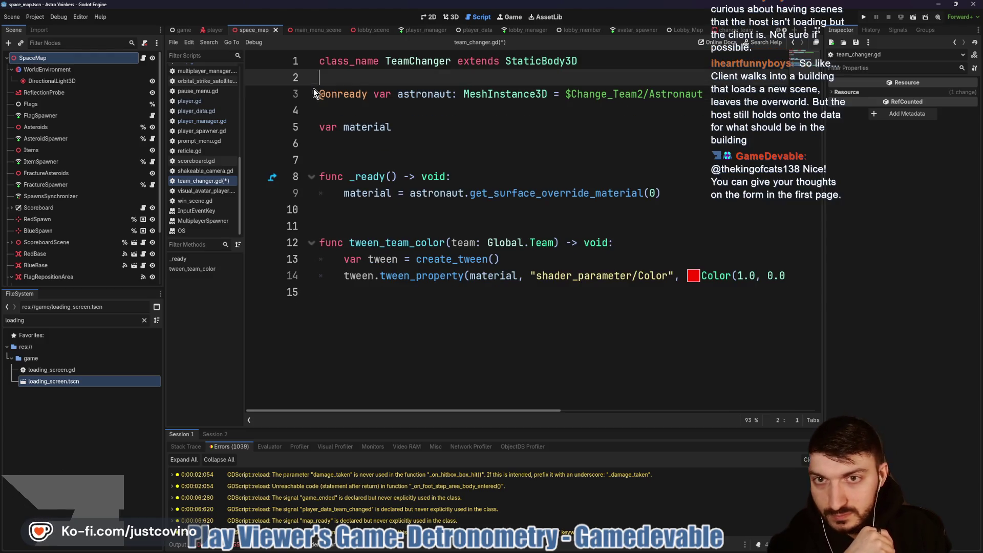
# - Save team_changer.gd with only the astronaut reference left after removing interaction_area
pyautogui.hotkey('ctrl', 's')
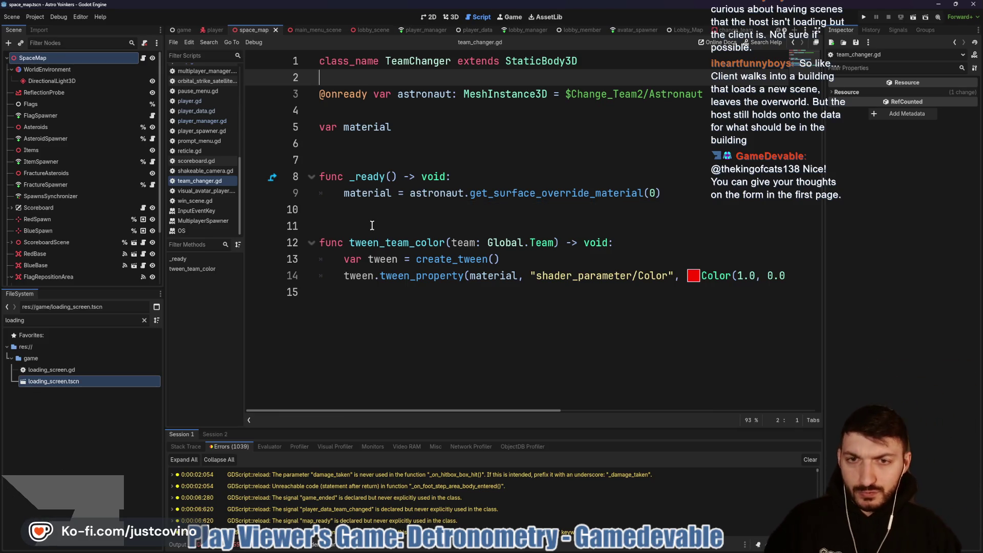
pyautogui.click(317, 226)
pyautogui.hotkey('ctrl', 's')
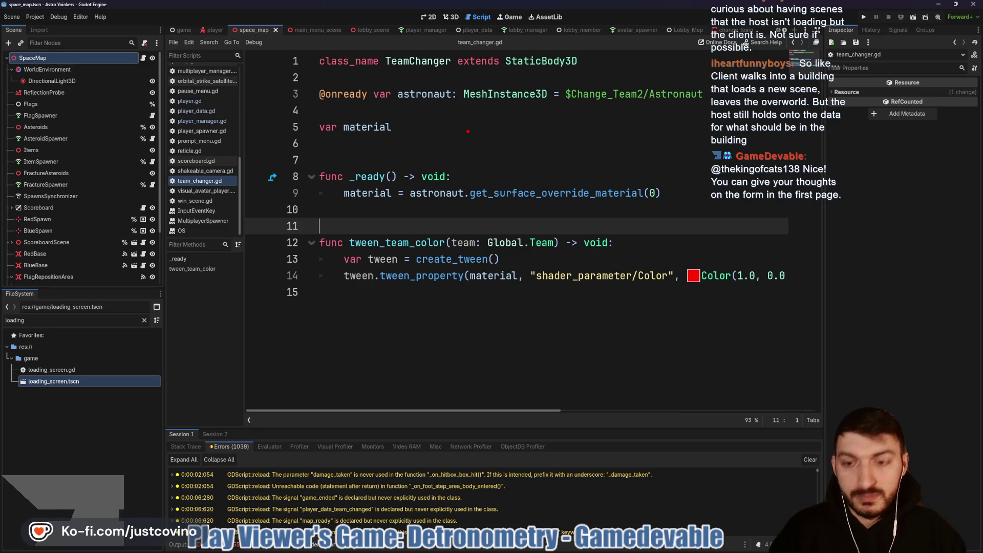
pyautogui.click(496, 226)
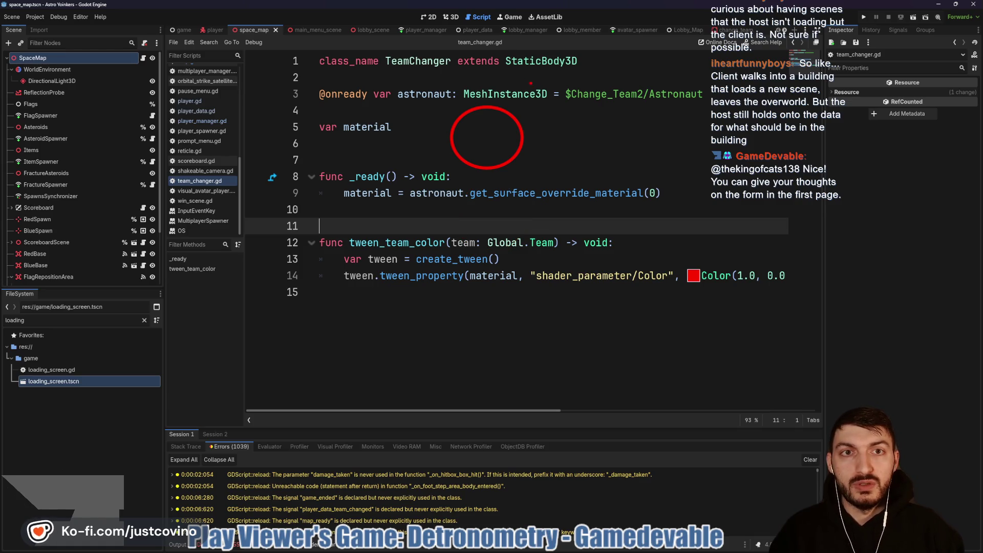
# - Show lobby_manager.gd at _on_steam_lobby_created and sketch peer circles to explain spawning
pyautogui.click(518, 30)
pyautogui.click(24, 84)
pyautogui.moveTo(29, 107); pyautogui.dragTo(28, 108)
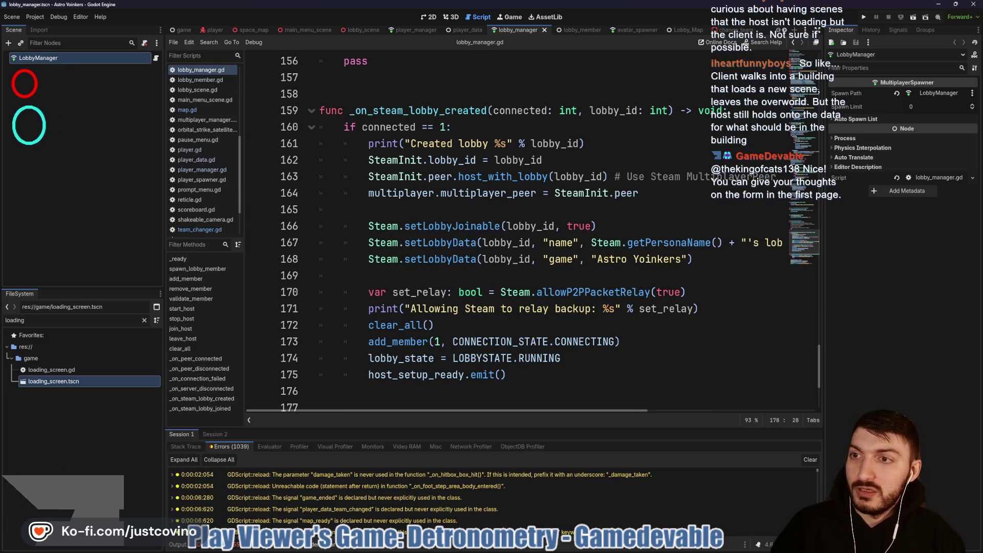
pyautogui.moveTo(57, 72); pyautogui.dragTo(97, 137)
pyautogui.click(55, 111)
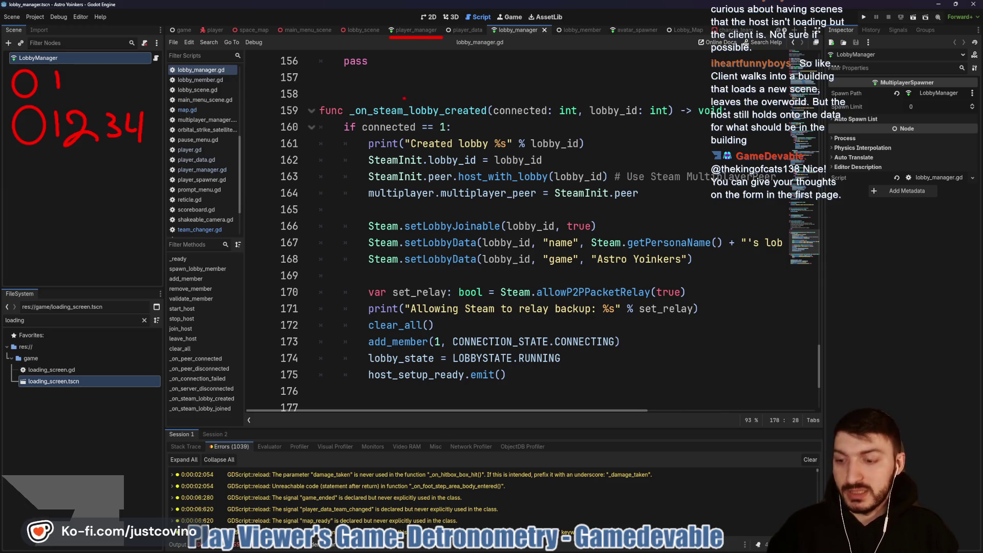
pyautogui.moveTo(391, 57); pyautogui.dragTo(425, 100)
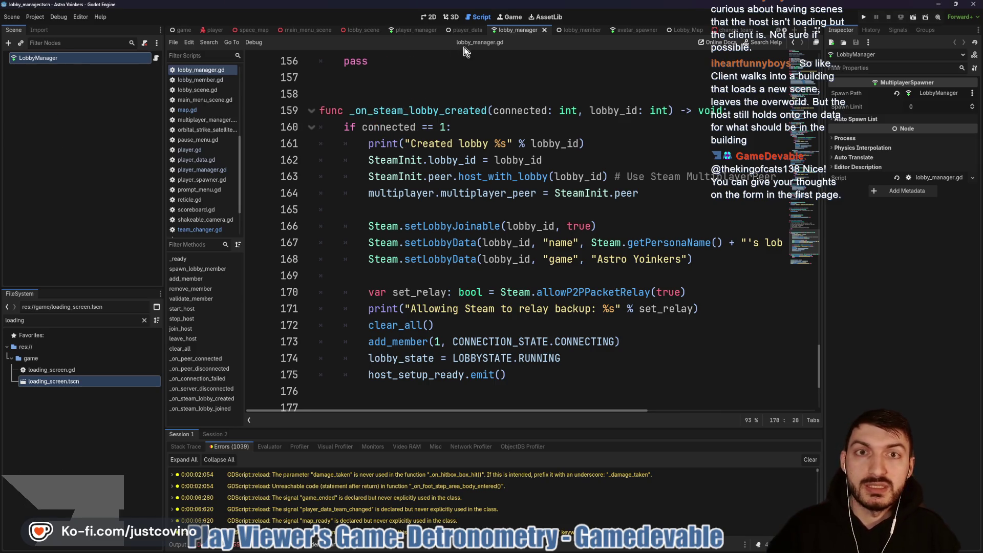
# - In the player_data scene, outline the PlayerData and DataSynchronizer rows in the scene tree
pyautogui.click(465, 29)
pyautogui.moveTo(70, 47)
pyautogui.mouseDown()
pyautogui.moveTo(136, 110)
pyautogui.moveTo(76, 43)
pyautogui.mouseUp()
pyautogui.press('Escape')
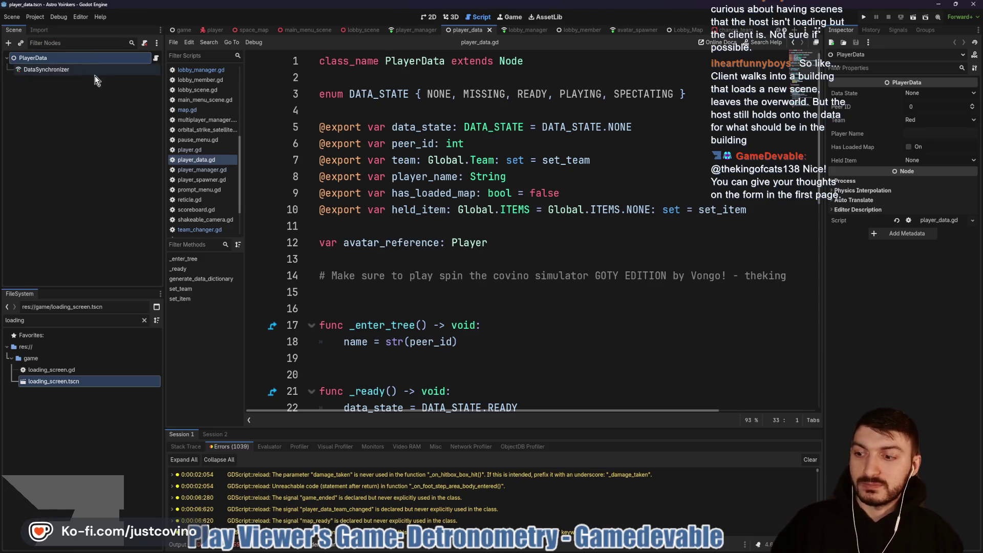
pyautogui.moveTo(65, 45)
pyautogui.mouseDown()
pyautogui.moveTo(60, 93)
pyautogui.moveTo(64, 43)
pyautogui.mouseUp()
pyautogui.press('Escape')
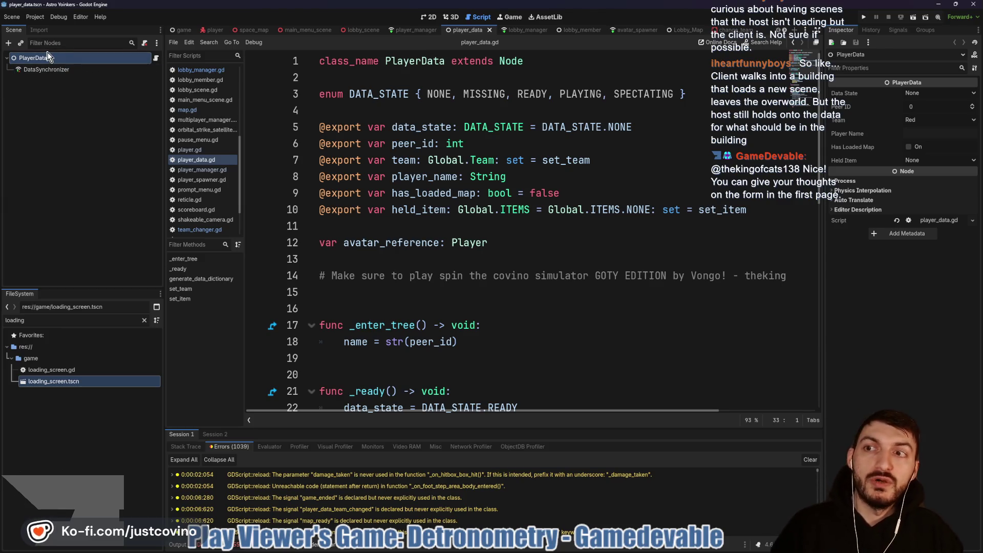
pyautogui.moveTo(5, 63); pyautogui.dragTo(90, 59)
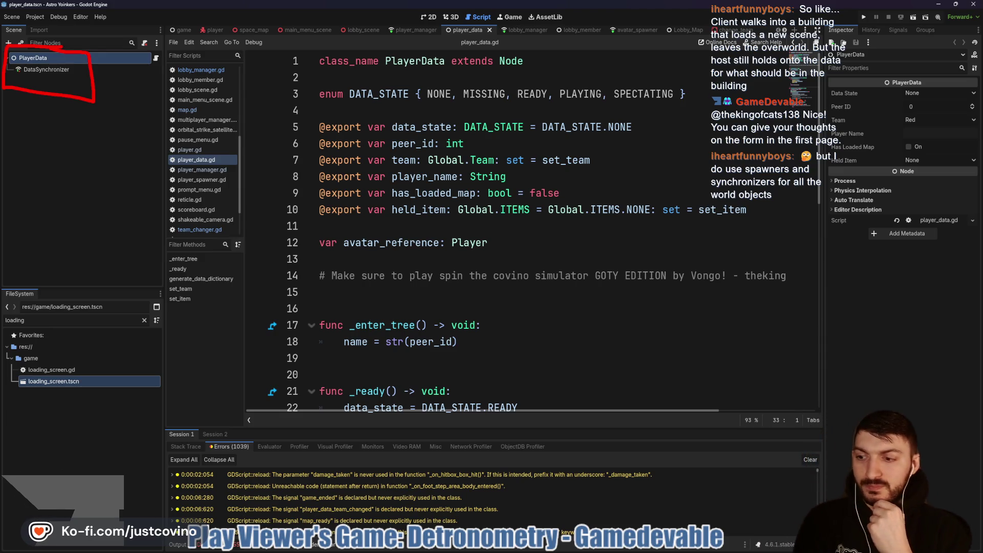
# - Sketch a mushroom and two stick figures over player_data.gd, then clear the drawings
pyautogui.moveTo(536, 315)
pyautogui.mouseDown()
pyautogui.moveTo(538, 334)
pyautogui.moveTo(555, 333)
pyautogui.mouseUp()
pyautogui.moveTo(506, 316)
pyautogui.mouseDown()
pyautogui.moveTo(588, 316)
pyautogui.moveTo(565, 286)
pyautogui.moveTo(594, 314)
pyautogui.mouseUp()
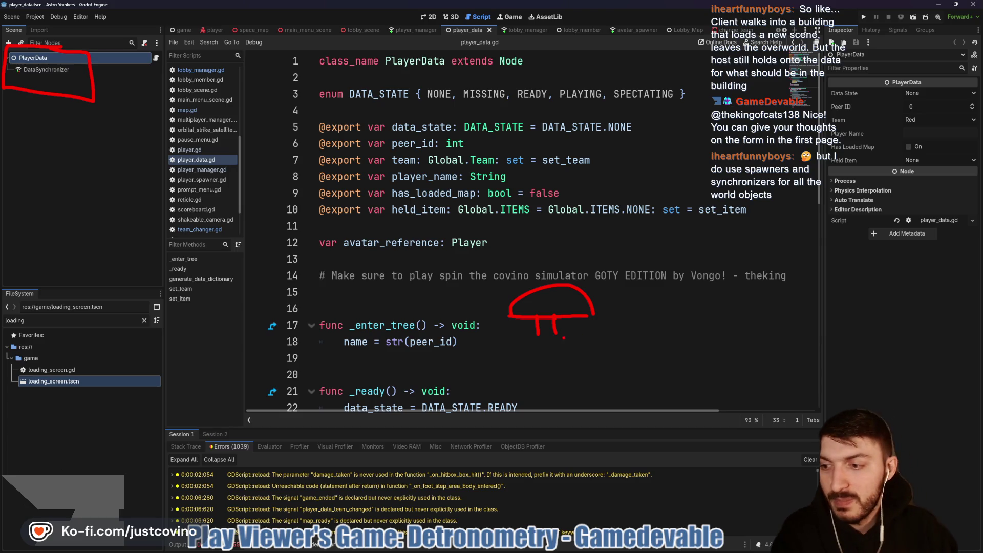
pyautogui.moveTo(506, 351)
pyautogui.mouseDown()
pyautogui.moveTo(547, 345)
pyautogui.moveTo(583, 355)
pyautogui.moveTo(536, 342)
pyautogui.mouseUp()
pyautogui.moveTo(346, 244)
pyautogui.mouseDown()
pyautogui.moveTo(317, 304)
pyautogui.moveTo(336, 357)
pyautogui.mouseUp()
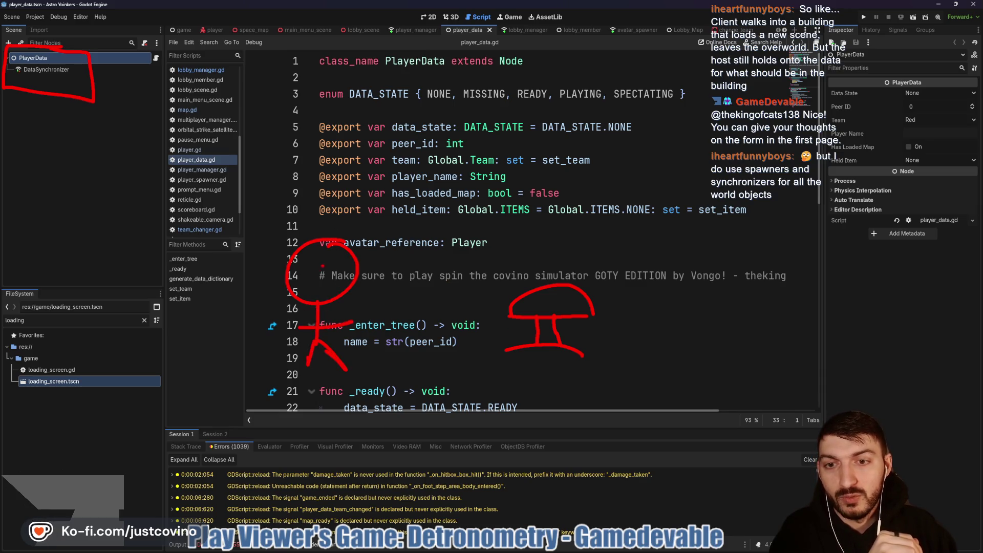
pyautogui.moveTo(684, 236)
pyautogui.mouseDown()
pyautogui.moveTo(639, 248)
pyautogui.moveTo(697, 258)
pyautogui.mouseUp()
pyautogui.moveTo(654, 291); pyautogui.dragTo(680, 362)
pyautogui.moveTo(653, 328); pyautogui.dragTo(639, 361)
pyautogui.moveTo(654, 305)
pyautogui.mouseDown()
pyautogui.moveTo(607, 317)
pyautogui.moveTo(624, 324)
pyautogui.mouseUp()
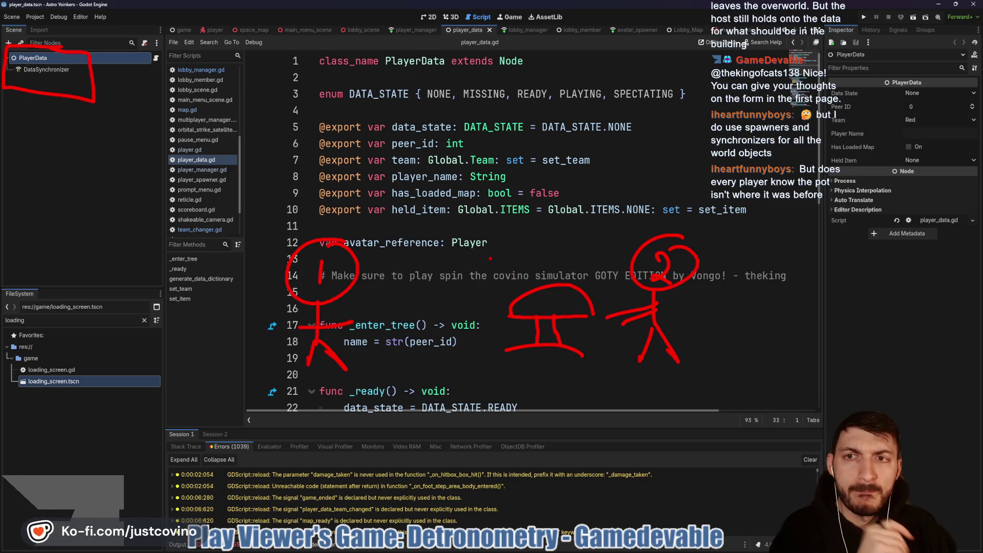
pyautogui.press('Escape')
pyautogui.click(250, 30)
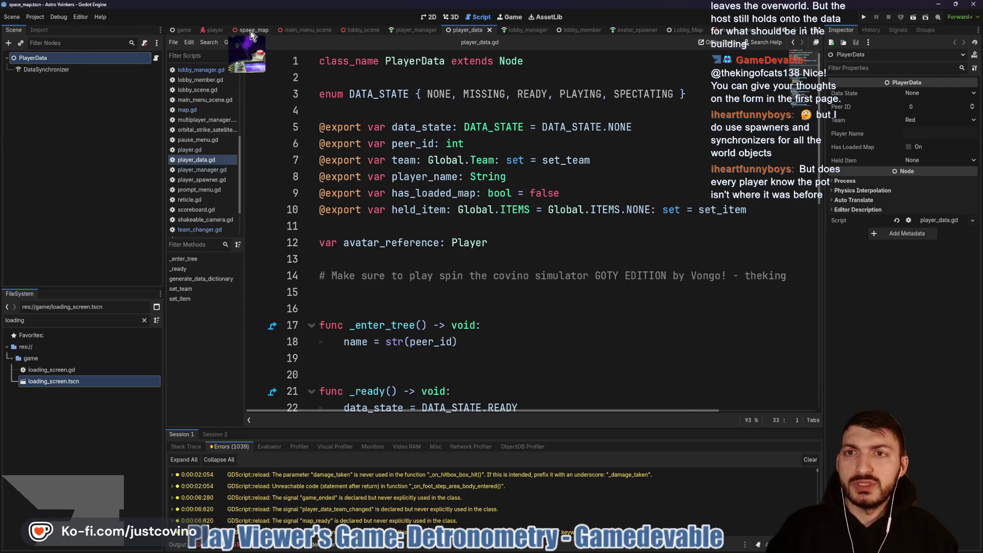
# - Show the space_map scene in 3D and circle the spawn spots across the map
pyautogui.click(453, 16)
pyautogui.moveTo(504, 231); pyautogui.dragTo(533, 235)
pyautogui.moveTo(382, 148)
pyautogui.mouseDown()
pyautogui.moveTo(389, 211)
pyautogui.moveTo(361, 164)
pyautogui.mouseUp()
pyautogui.moveTo(535, 136); pyautogui.dragTo(512, 136)
pyautogui.moveTo(415, 302)
pyautogui.mouseDown()
pyautogui.moveTo(361, 335)
pyautogui.moveTo(429, 320)
pyautogui.mouseUp()
pyautogui.moveTo(512, 300); pyautogui.dragTo(527, 307)
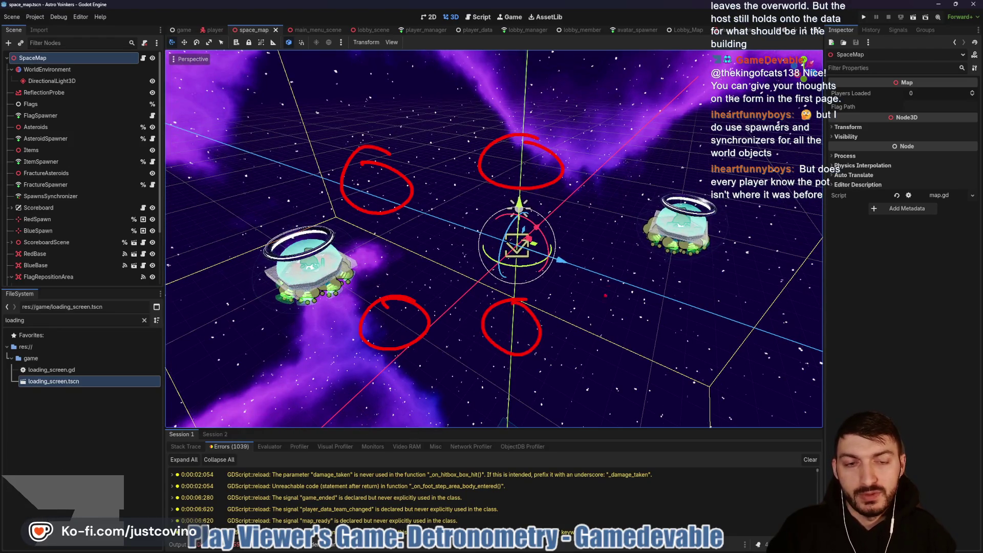
pyautogui.moveTo(469, 234); pyautogui.dragTo(439, 239)
pyautogui.moveTo(627, 154); pyautogui.dragTo(609, 155)
pyautogui.moveTo(599, 235)
pyautogui.mouseDown()
pyautogui.moveTo(623, 277)
pyautogui.moveTo(594, 238)
pyautogui.mouseUp()
pyautogui.moveTo(665, 279); pyautogui.dragTo(689, 289)
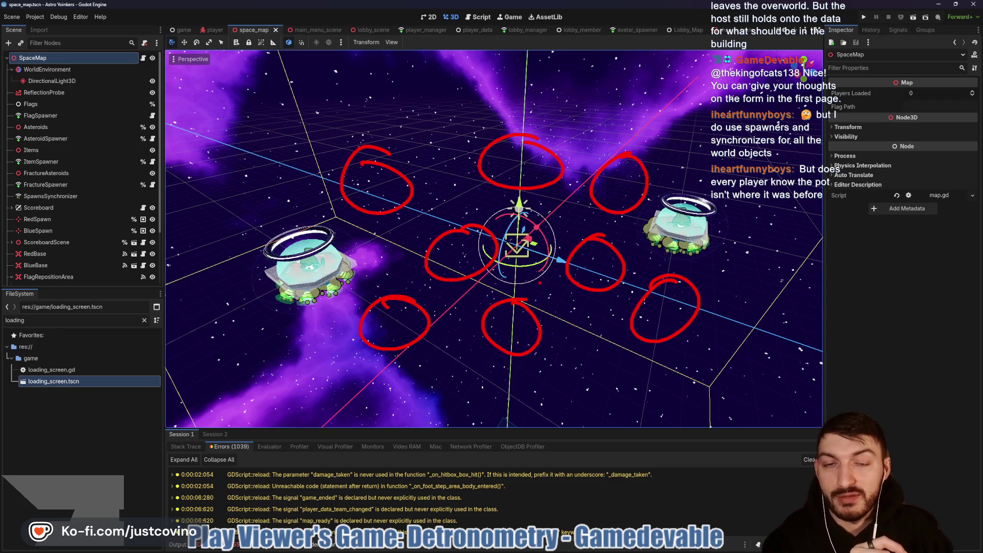
# - Sketch links to the left UFO, an arrow to the centre and the right UFO, then clear
pyautogui.moveTo(361, 248)
pyautogui.mouseDown()
pyautogui.moveTo(383, 240)
pyautogui.moveTo(354, 286)
pyautogui.moveTo(344, 280)
pyautogui.mouseUp()
pyautogui.moveTo(342, 228); pyautogui.dragTo(354, 268)
pyautogui.moveTo(359, 211); pyautogui.dragTo(344, 227)
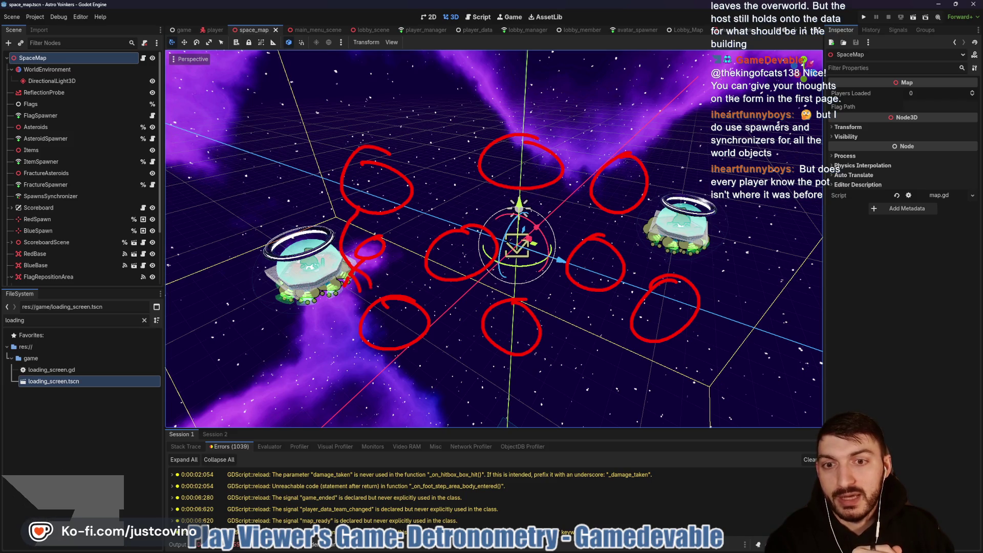
pyautogui.moveTo(394, 191)
pyautogui.mouseDown()
pyautogui.moveTo(461, 198)
pyautogui.moveTo(429, 212)
pyautogui.mouseUp()
pyautogui.moveTo(710, 207)
pyautogui.mouseDown()
pyautogui.moveTo(694, 210)
pyautogui.moveTo(715, 210)
pyautogui.mouseUp()
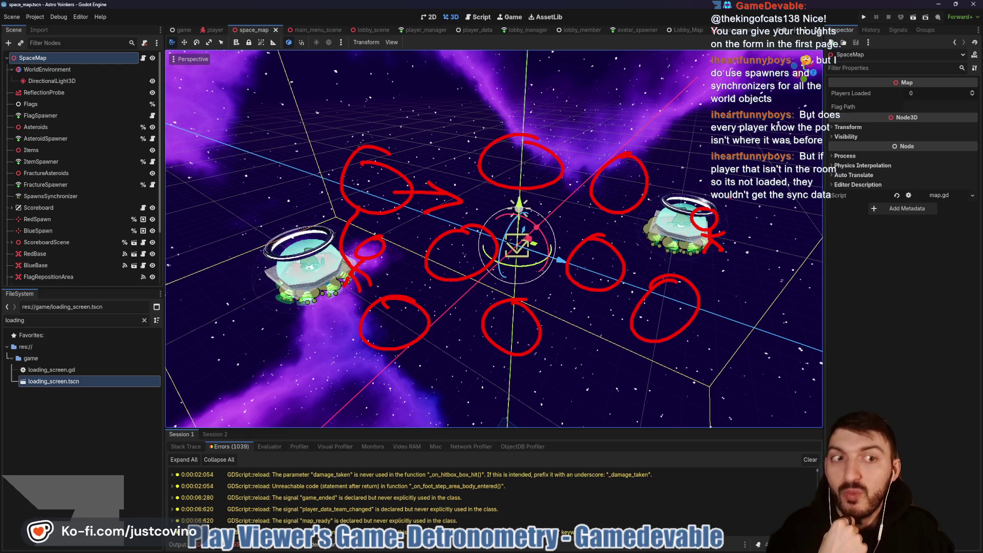
pyautogui.moveTo(726, 154)
pyautogui.mouseDown()
pyautogui.moveTo(307, 174)
pyautogui.moveTo(310, 193)
pyautogui.mouseUp()
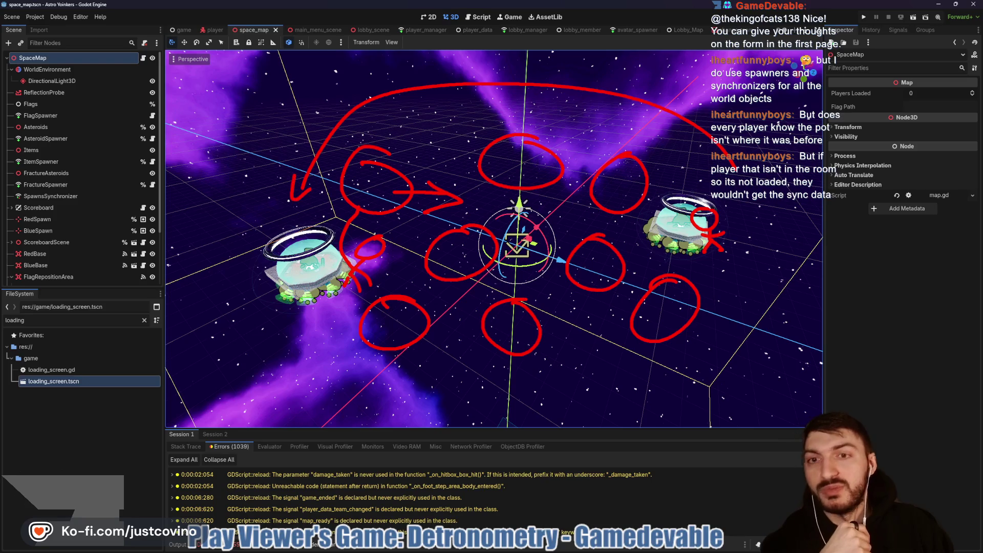
pyautogui.press('Escape')
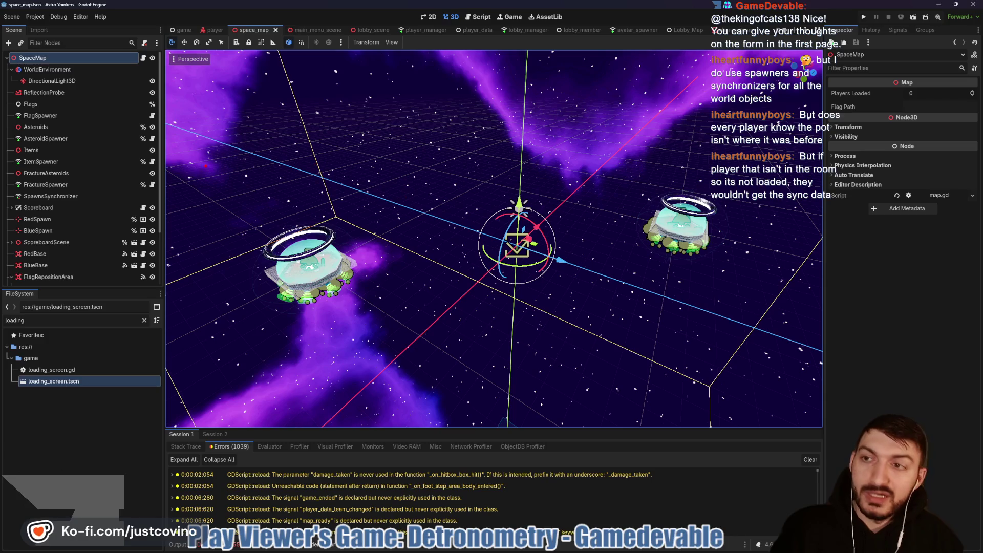
pyautogui.moveTo(391, 162); pyautogui.dragTo(384, 157)
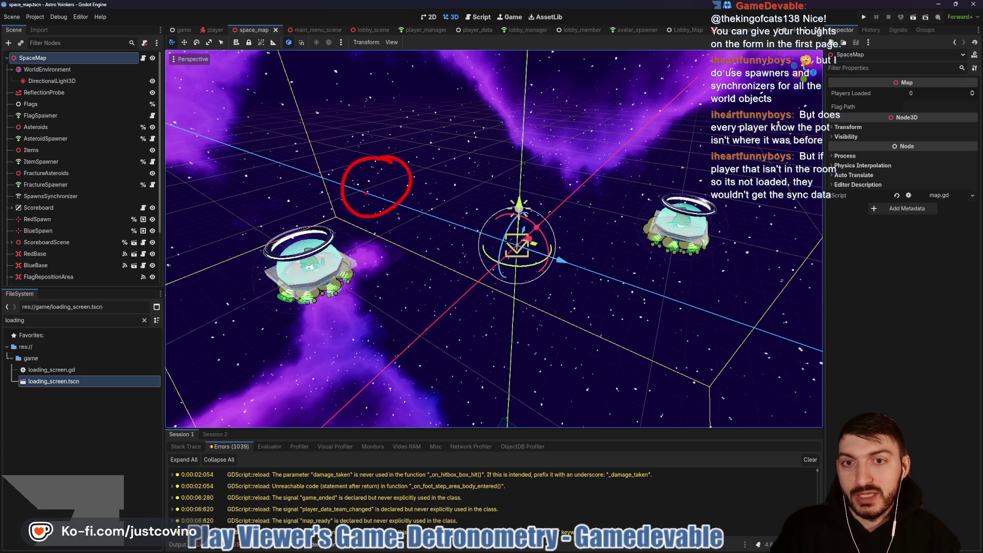
pyautogui.moveTo(618, 149); pyautogui.dragTo(629, 154)
pyautogui.moveTo(600, 185); pyautogui.dragTo(618, 174)
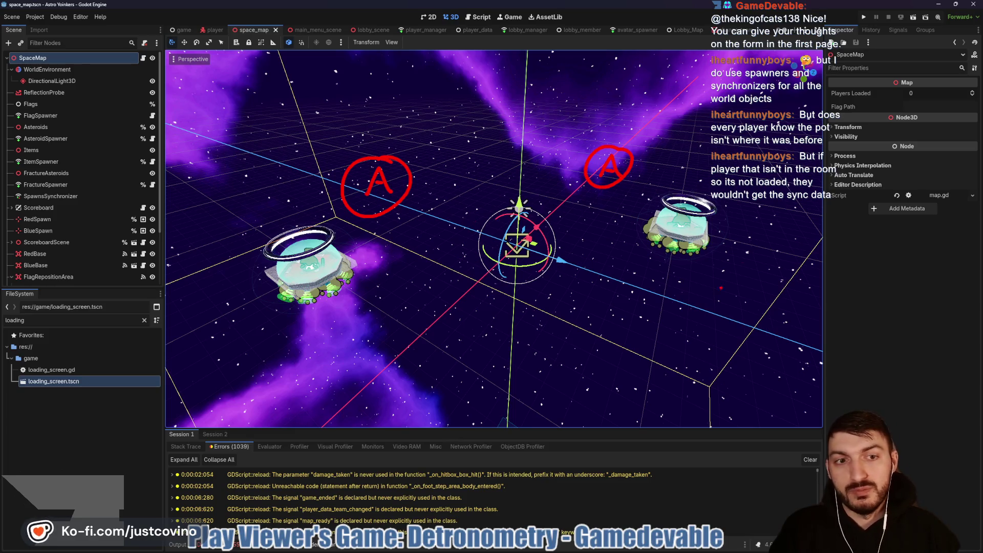
pyautogui.moveTo(277, 245)
pyautogui.mouseDown()
pyautogui.moveTo(255, 296)
pyautogui.moveTo(280, 344)
pyautogui.mouseUp()
pyautogui.moveTo(254, 323); pyautogui.dragTo(244, 339)
pyautogui.moveTo(228, 303); pyautogui.dragTo(292, 302)
pyautogui.moveTo(716, 221)
pyautogui.mouseDown()
pyautogui.moveTo(699, 240)
pyautogui.moveTo(721, 312)
pyautogui.moveTo(691, 315)
pyautogui.mouseUp()
pyautogui.moveTo(689, 284); pyautogui.dragTo(734, 277)
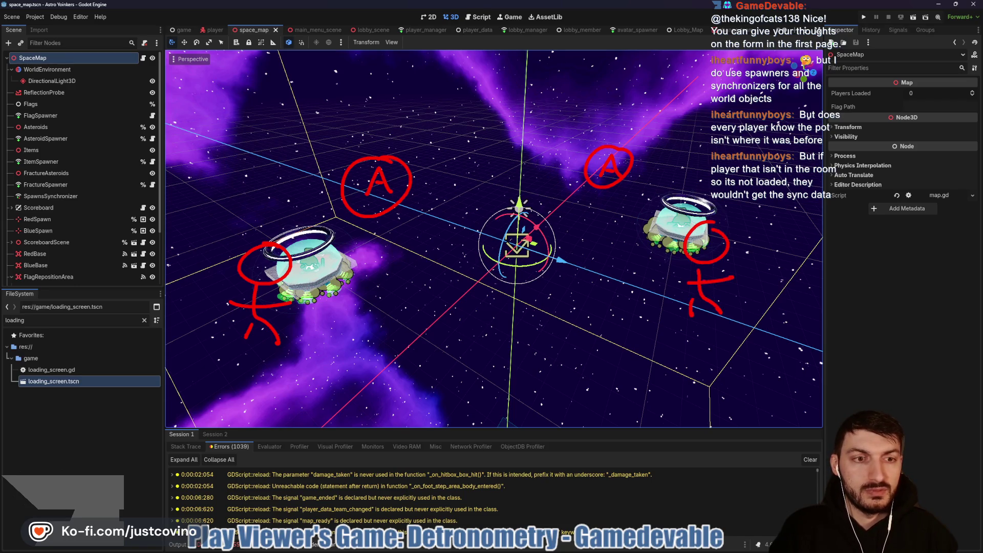
pyautogui.moveTo(699, 241); pyautogui.dragTo(710, 258)
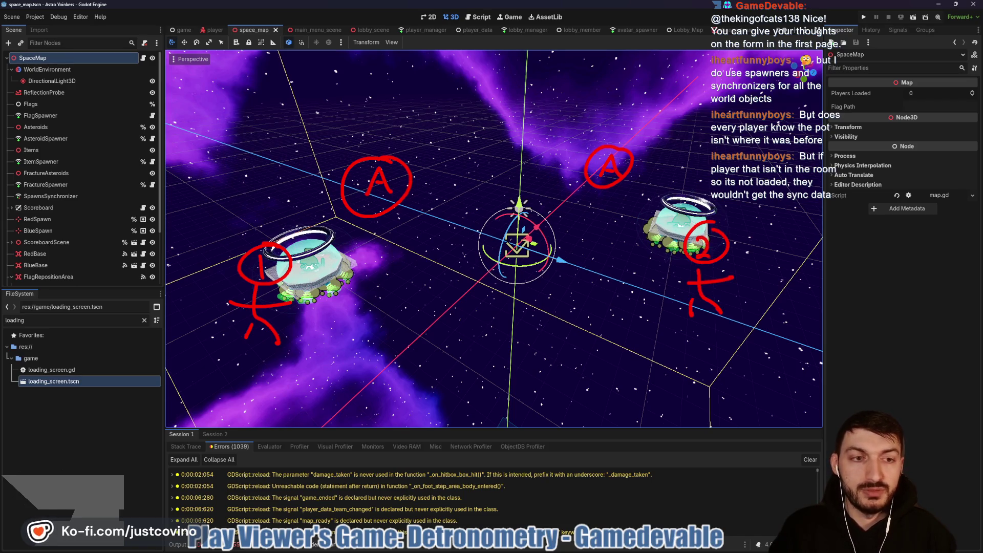
pyautogui.moveTo(725, 209)
pyautogui.mouseDown()
pyautogui.moveTo(723, 358)
pyautogui.moveTo(737, 211)
pyautogui.moveTo(907, 180)
pyautogui.mouseUp()
pyautogui.moveTo(879, 230)
pyautogui.mouseDown()
pyautogui.moveTo(878, 266)
pyautogui.moveTo(599, 366)
pyautogui.moveTo(606, 397)
pyautogui.moveTo(627, 379)
pyautogui.mouseUp()
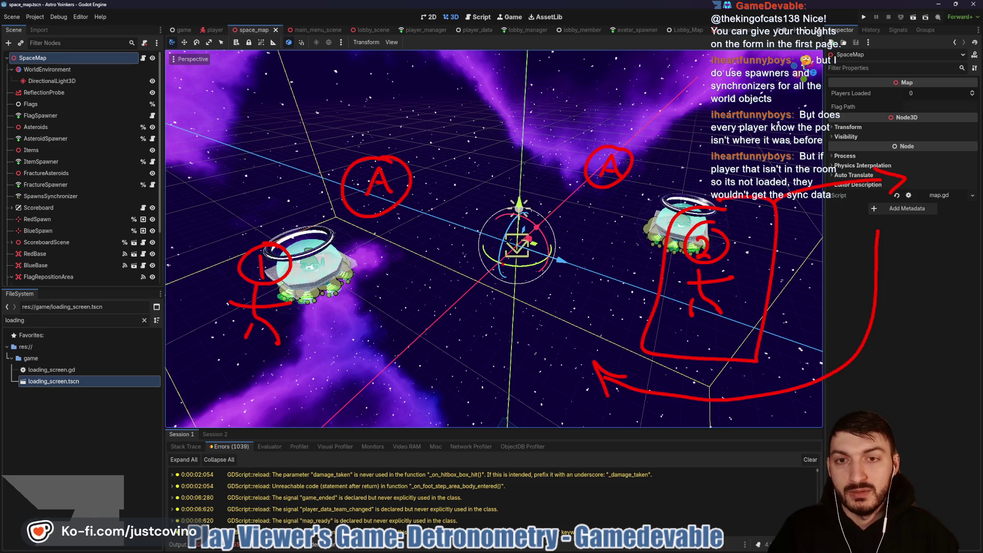
pyautogui.moveTo(393, 145)
pyautogui.mouseDown()
pyautogui.moveTo(353, 256)
pyautogui.moveTo(331, 136)
pyautogui.mouseUp()
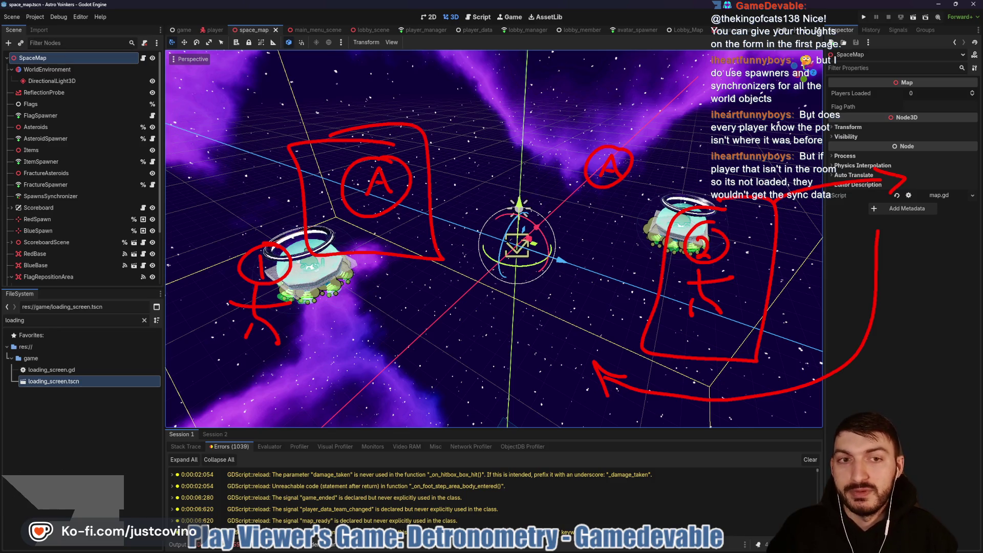
pyautogui.moveTo(303, 289)
pyautogui.mouseDown()
pyautogui.moveTo(507, 309)
pyautogui.moveTo(522, 287)
pyautogui.mouseUp()
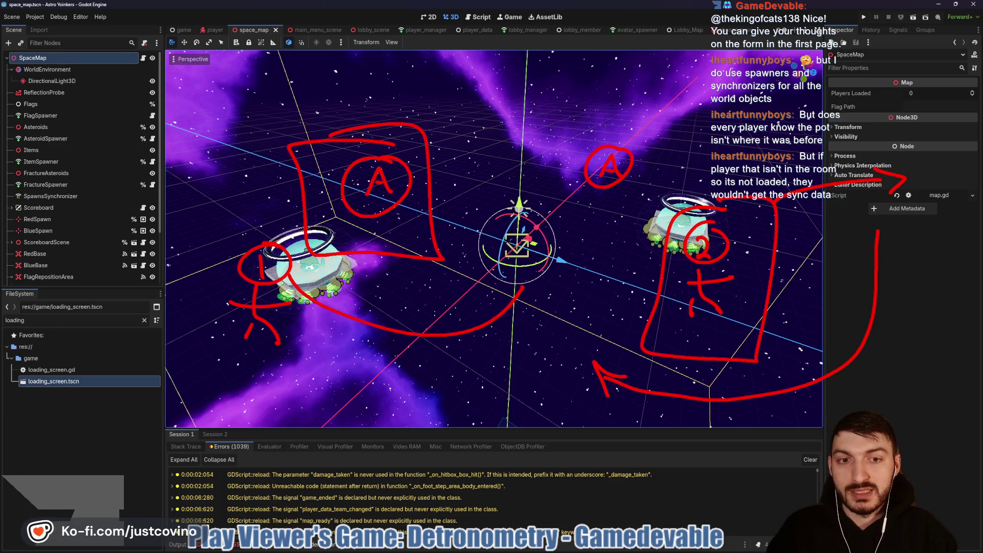
pyautogui.moveTo(567, 144)
pyautogui.mouseDown()
pyautogui.moveTo(562, 215)
pyautogui.moveTo(584, 128)
pyautogui.mouseUp()
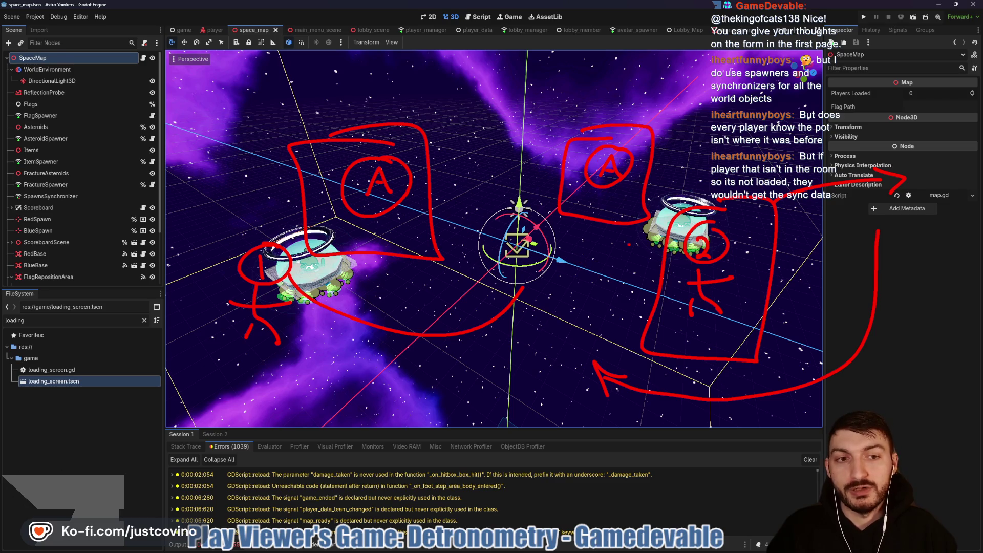
pyautogui.moveTo(662, 285); pyautogui.dragTo(618, 241)
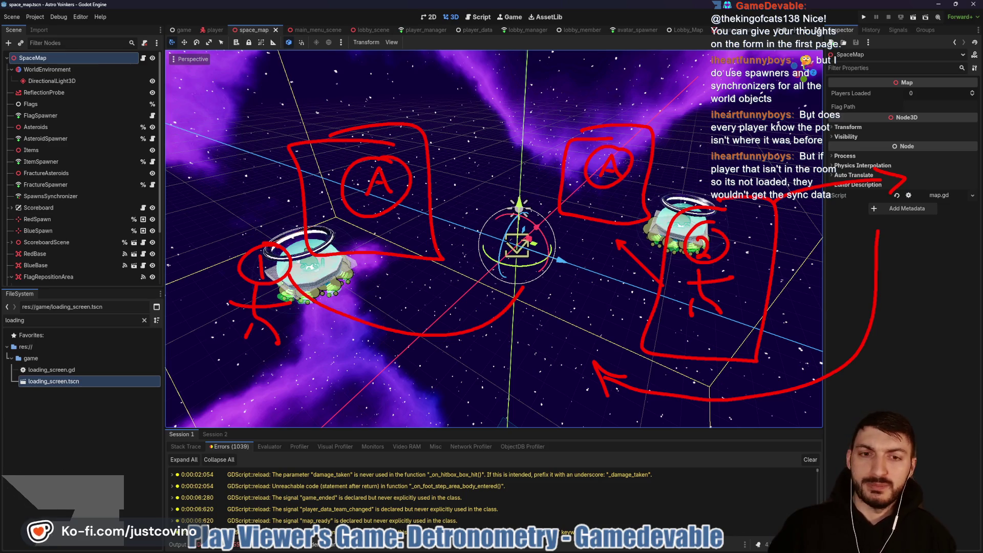
pyautogui.press('Escape')
pyautogui.click(54, 114)
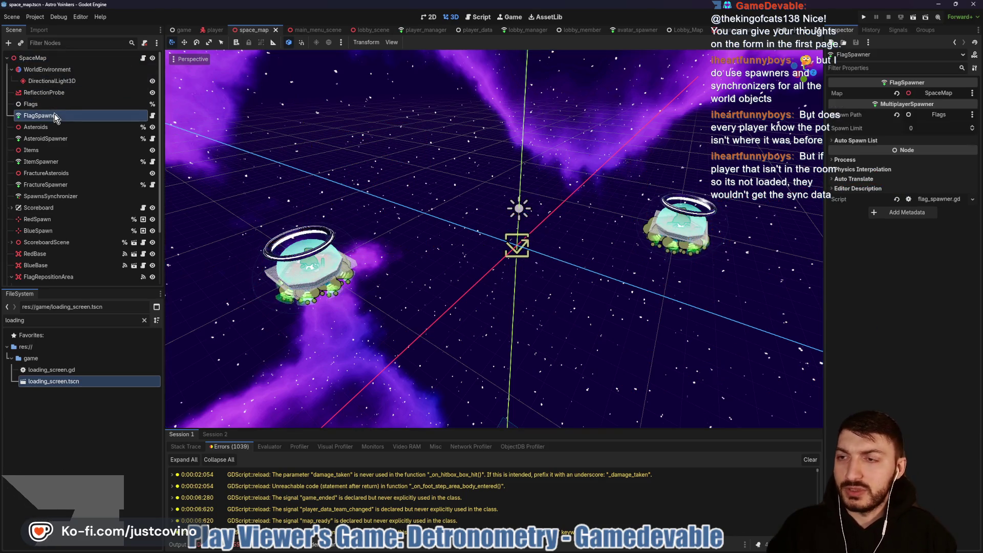
# - Select AsteroidSpawner to show its spawn path to Asteroids, then box the left UFO area
pyautogui.click(46, 138)
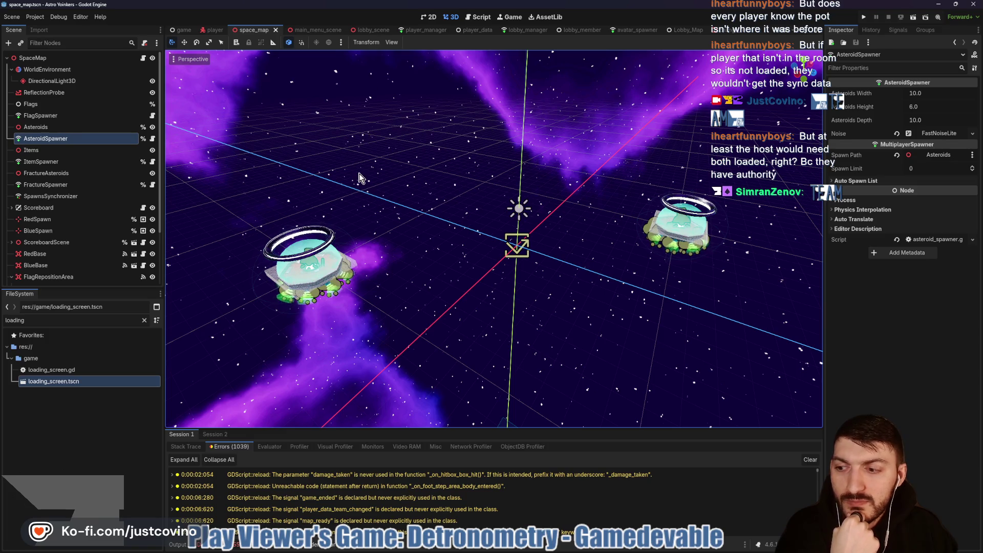
pyautogui.moveTo(233, 109); pyautogui.dragTo(417, 375)
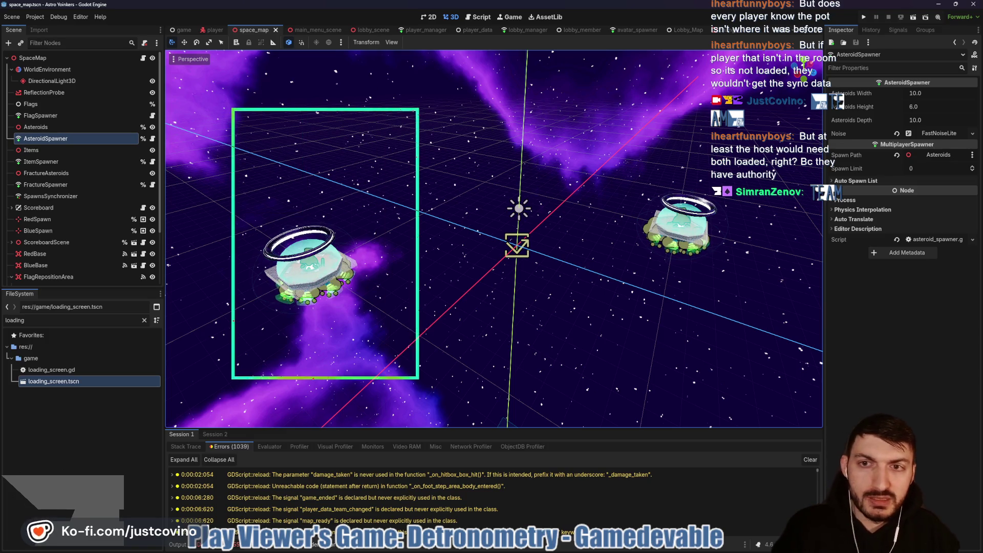
# - Box the right UFO area, label the areas 1 and 2, and sketch players and an object
pyautogui.moveTo(526, 102)
pyautogui.mouseDown()
pyautogui.moveTo(659, 290)
pyautogui.moveTo(702, 377)
pyautogui.moveTo(725, 378)
pyautogui.mouseUp()
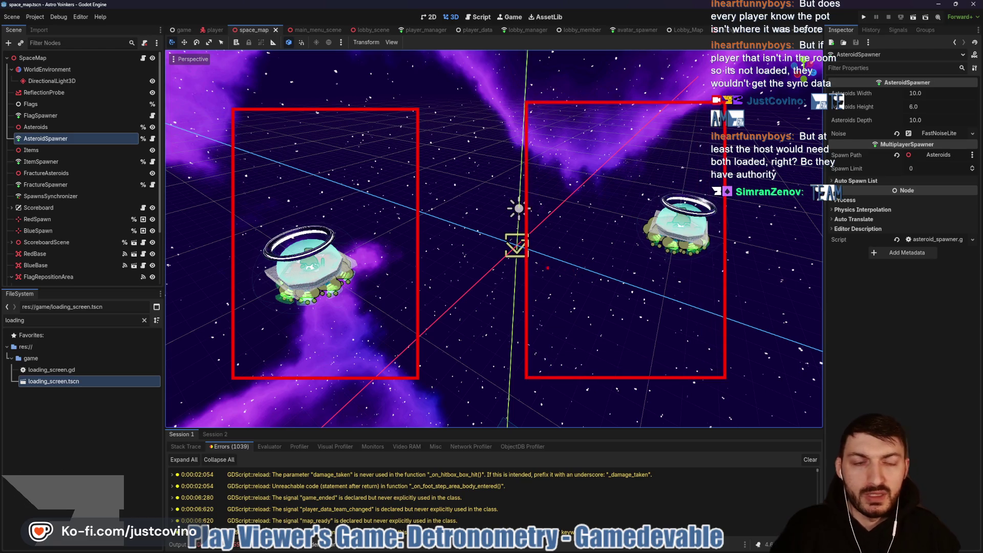
pyautogui.moveTo(274, 283)
pyautogui.mouseDown()
pyautogui.moveTo(274, 308)
pyautogui.moveTo(304, 286)
pyautogui.moveTo(262, 282)
pyautogui.moveTo(304, 289)
pyautogui.mouseUp()
pyautogui.moveTo(626, 65); pyautogui.dragTo(657, 87)
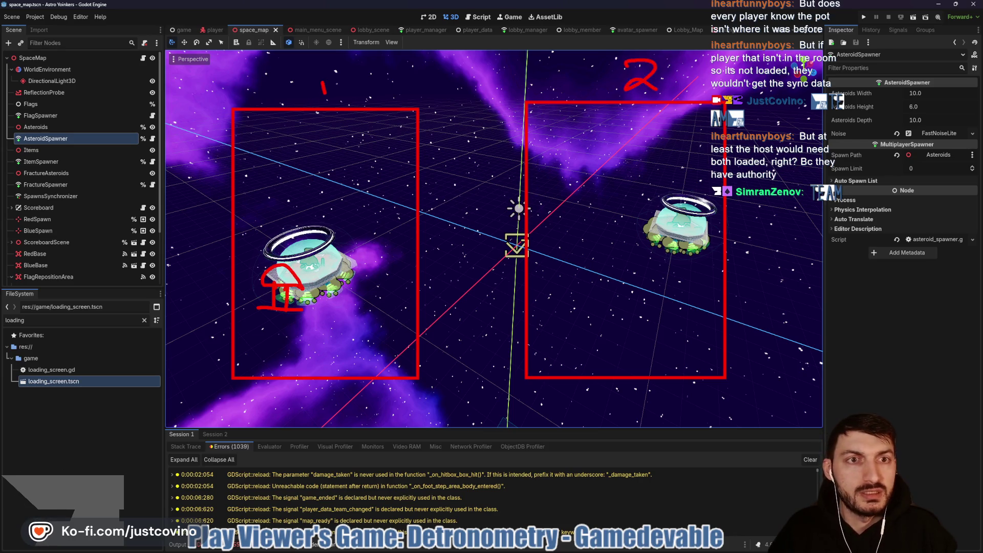
pyautogui.moveTo(374, 200)
pyautogui.mouseDown()
pyautogui.moveTo(354, 225)
pyautogui.moveTo(377, 233)
pyautogui.mouseUp()
pyautogui.moveTo(370, 233); pyautogui.dragTo(357, 293)
pyautogui.moveTo(371, 271); pyautogui.dragTo(393, 295)
pyautogui.moveTo(357, 255); pyautogui.dragTo(380, 254)
pyautogui.moveTo(671, 219)
pyautogui.mouseDown()
pyautogui.moveTo(652, 237)
pyautogui.moveTo(677, 240)
pyautogui.mouseUp()
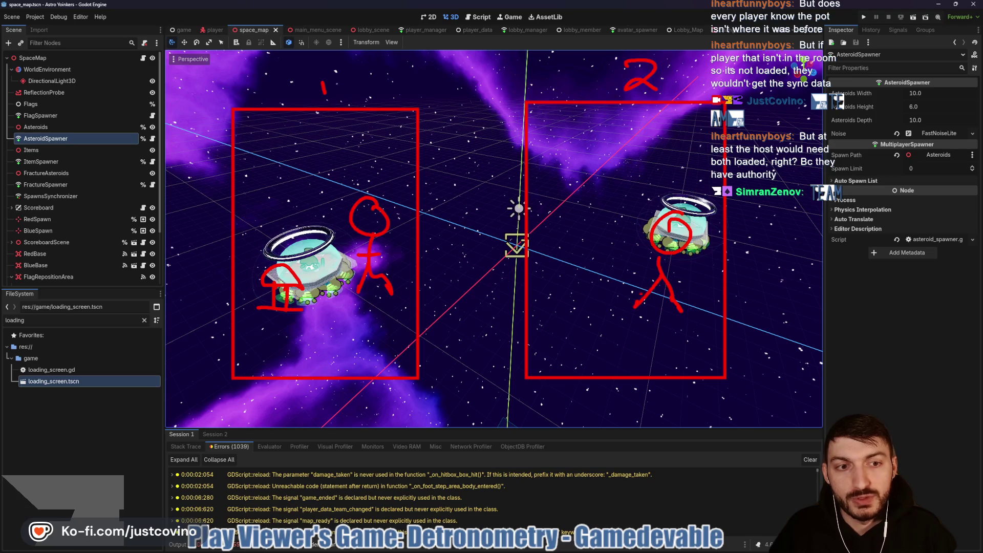
pyautogui.moveTo(583, 275); pyautogui.dragTo(584, 300)
pyautogui.moveTo(598, 272)
pyautogui.mouseDown()
pyautogui.moveTo(599, 298)
pyautogui.moveTo(614, 270)
pyautogui.moveTo(572, 261)
pyautogui.moveTo(622, 271)
pyautogui.mouseUp()
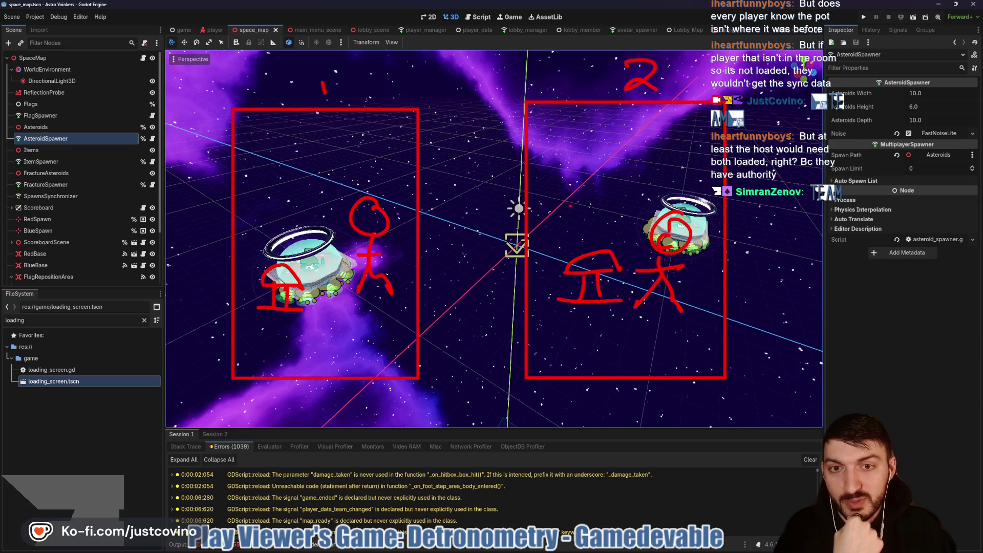
# - Draw arrows between map top and right area, mark AsteroidSpawner and FlagSpawner, then clear everything
pyautogui.moveTo(410, 55)
pyautogui.mouseDown()
pyautogui.moveTo(483, 66)
pyautogui.moveTo(404, 54)
pyautogui.mouseUp()
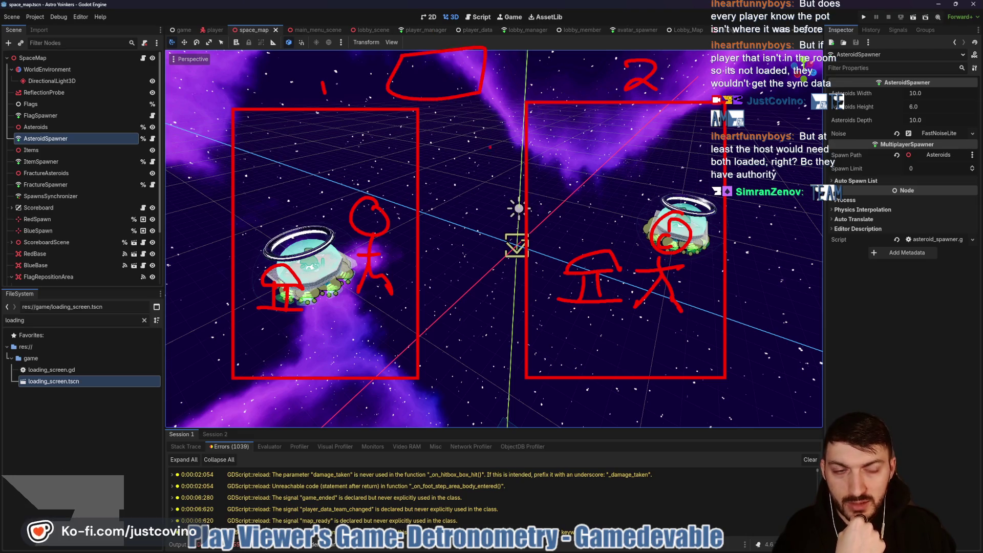
pyautogui.moveTo(463, 116)
pyautogui.mouseDown()
pyautogui.moveTo(520, 154)
pyautogui.moveTo(579, 251)
pyautogui.mouseUp()
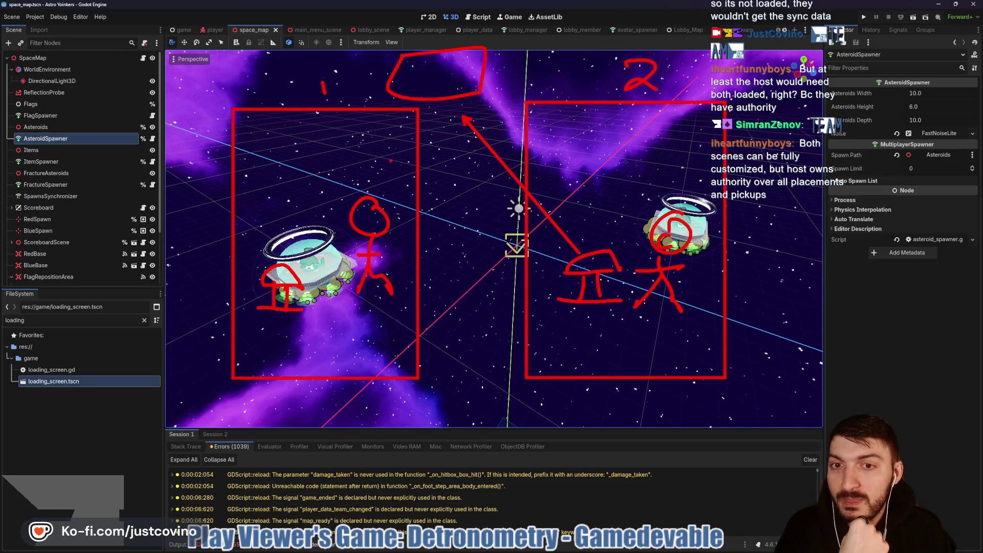
pyautogui.moveTo(467, 97); pyautogui.dragTo(594, 251)
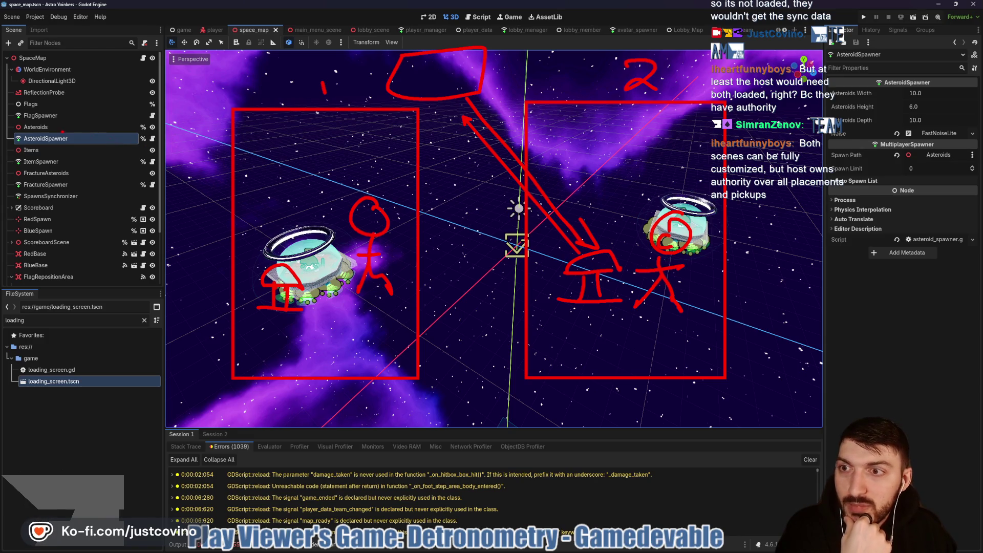
pyautogui.moveTo(2, 135); pyautogui.dragTo(95, 150)
pyautogui.moveTo(27, 109)
pyautogui.mouseDown()
pyautogui.moveTo(10, 111)
pyautogui.moveTo(82, 127)
pyautogui.moveTo(18, 102)
pyautogui.mouseUp()
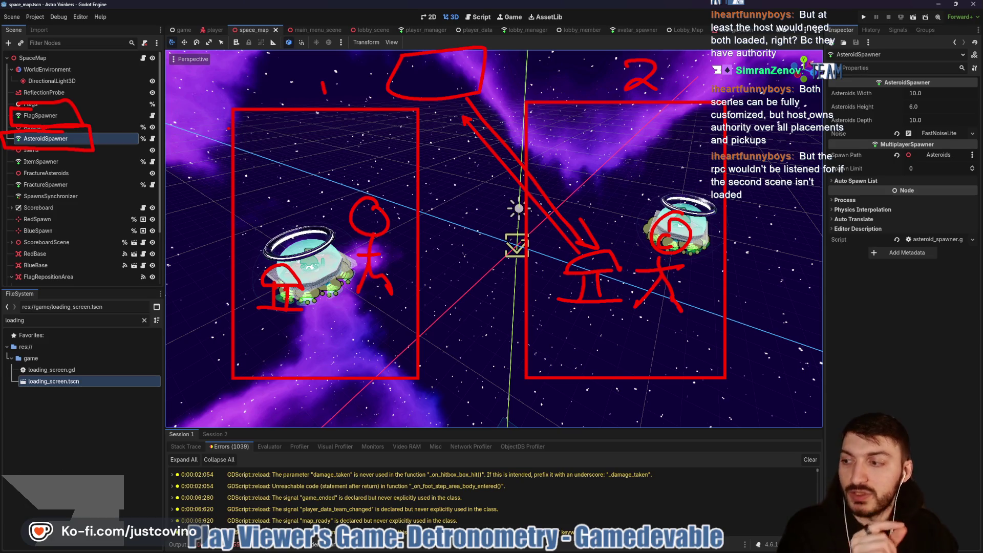
pyautogui.press('Escape')
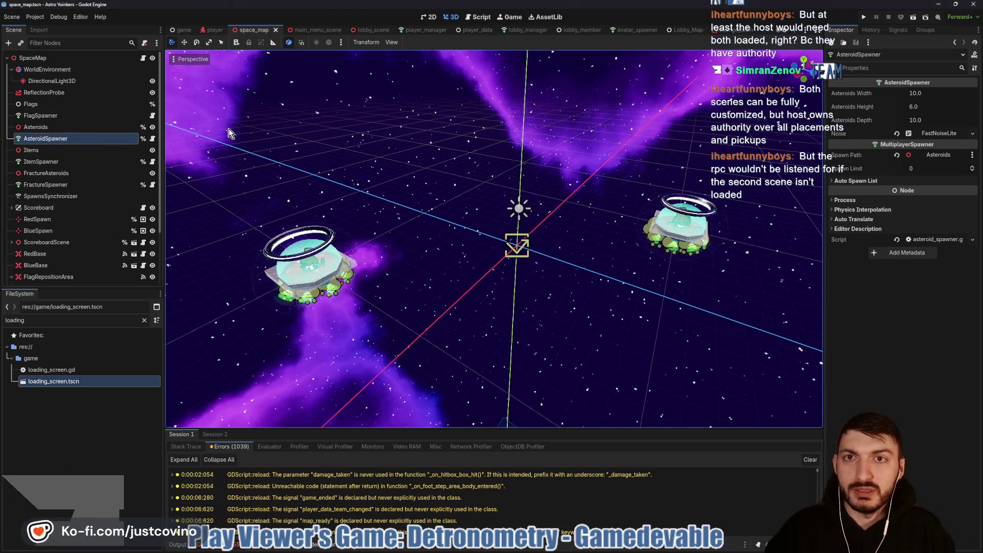
pyautogui.click(413, 29)
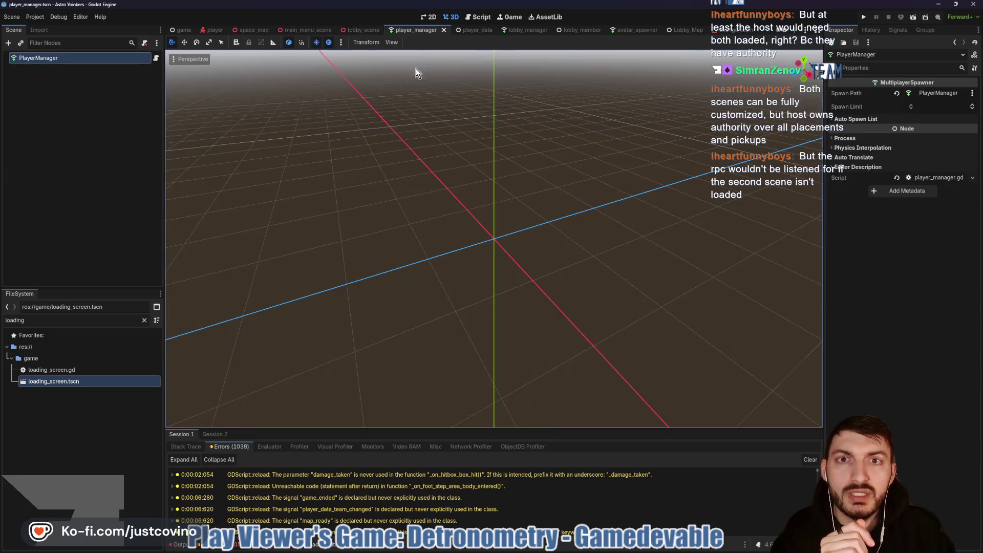
pyautogui.click(156, 58)
pyautogui.scroll(-5, 497, 224)
pyautogui.scroll(3, 497, 224)
pyautogui.moveTo(640, 214); pyautogui.dragTo(308, 196)
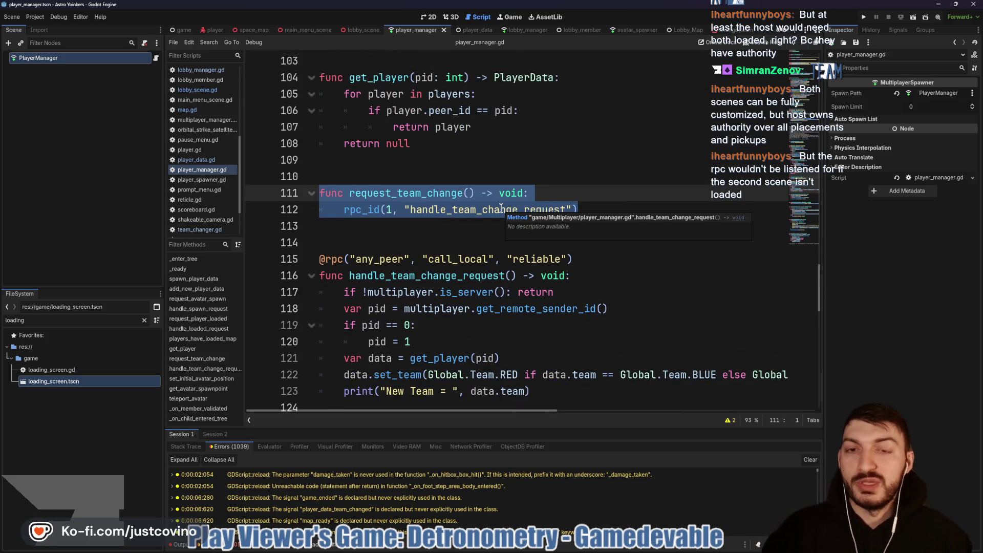
pyautogui.click(417, 198)
pyautogui.hotkey('ctrl', 'Left')
pyautogui.hotkey('shift', 'Up')
pyautogui.moveTo(343, 209); pyautogui.dragTo(634, 209)
pyautogui.scroll(-1, 434, 248)
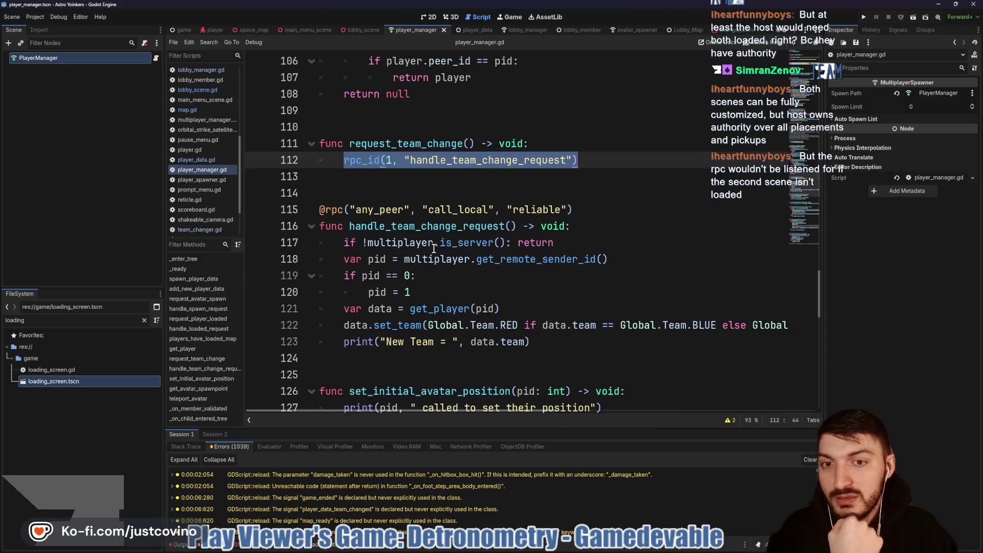
pyautogui.moveTo(349, 226)
pyautogui.mouseDown()
pyautogui.moveTo(425, 277)
pyautogui.moveTo(603, 340)
pyautogui.mouseUp()
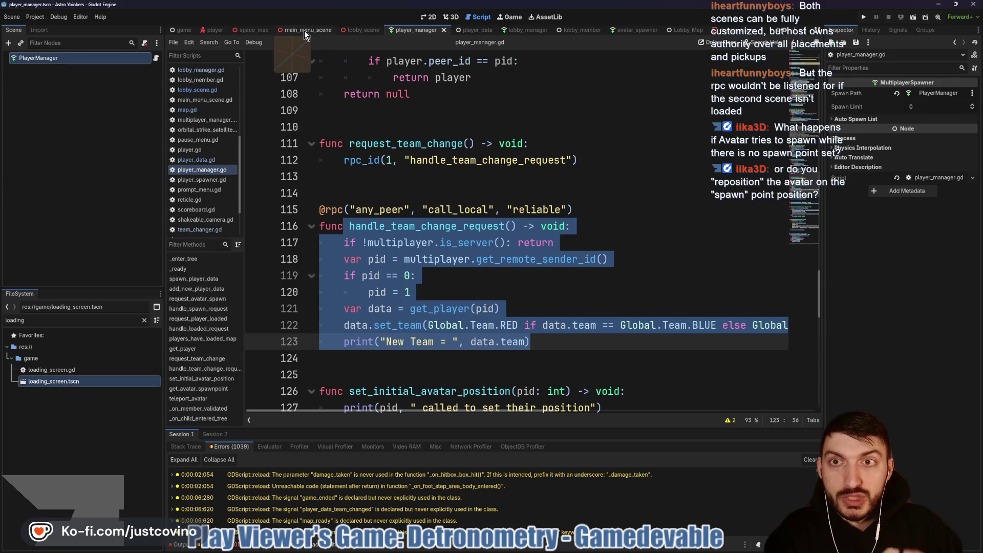
pyautogui.click(257, 30)
pyautogui.click(450, 17)
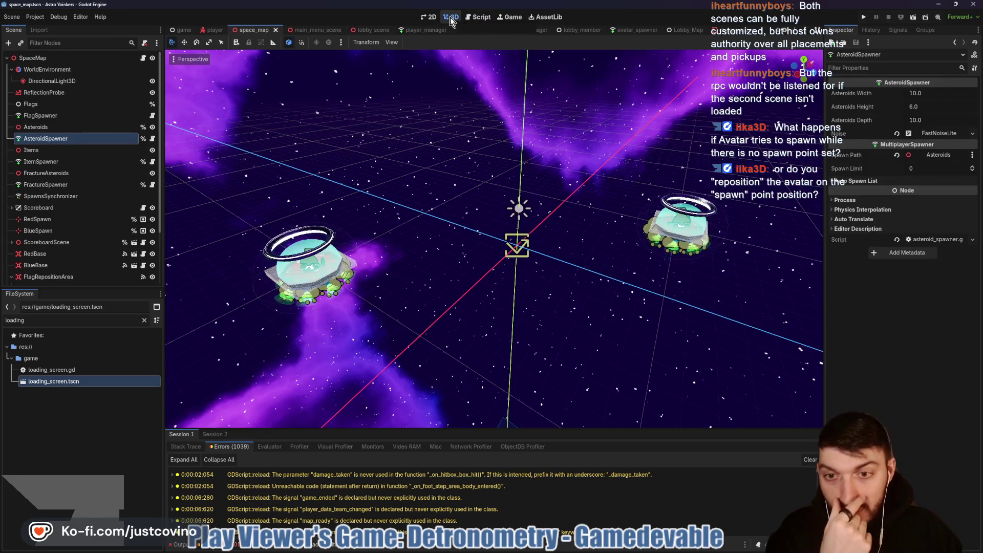
pyautogui.click(380, 29)
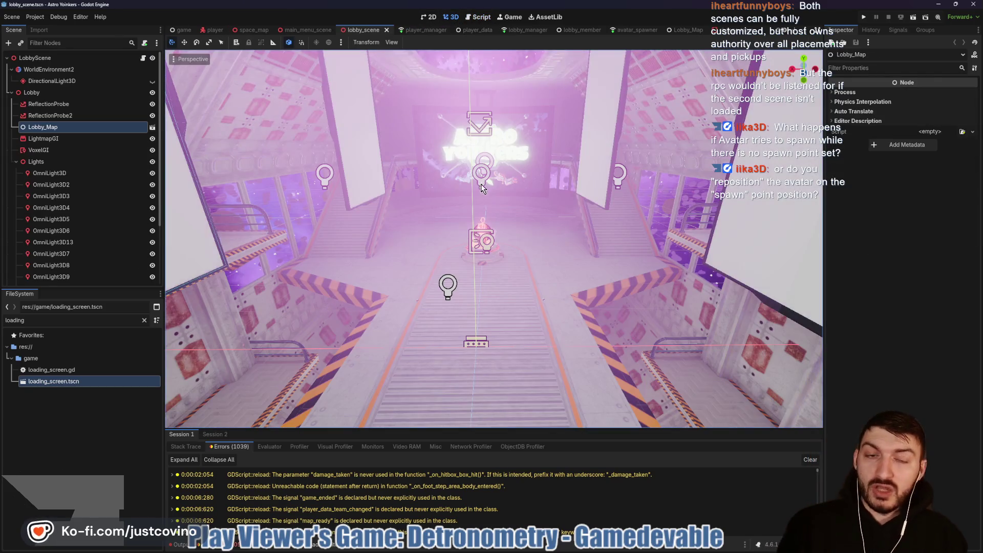
pyautogui.press('w')
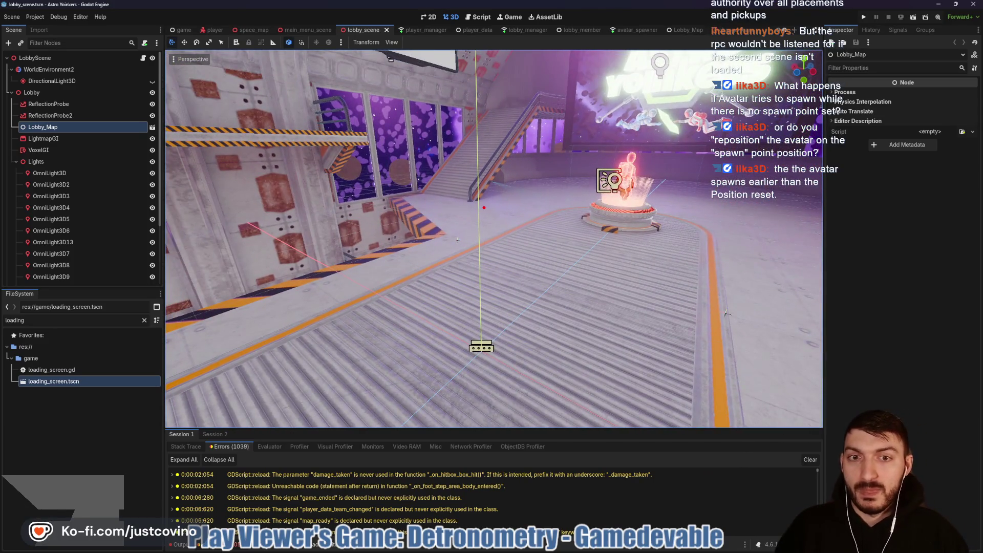
pyautogui.moveTo(484, 205)
pyautogui.mouseDown()
pyautogui.moveTo(440, 248)
pyautogui.moveTo(471, 200)
pyautogui.mouseUp()
pyautogui.moveTo(455, 251); pyautogui.dragTo(483, 320)
pyautogui.moveTo(453, 284); pyautogui.dragTo(432, 306)
pyautogui.moveTo(428, 266); pyautogui.dragTo(486, 265)
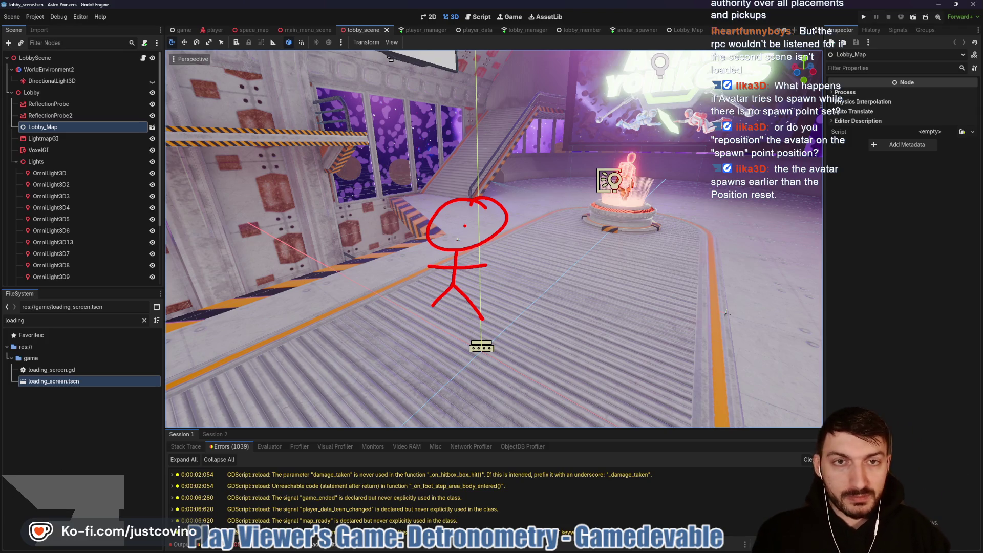
pyautogui.moveTo(372, 194)
pyautogui.mouseDown()
pyautogui.moveTo(740, 417)
pyautogui.moveTo(819, 419)
pyautogui.mouseUp()
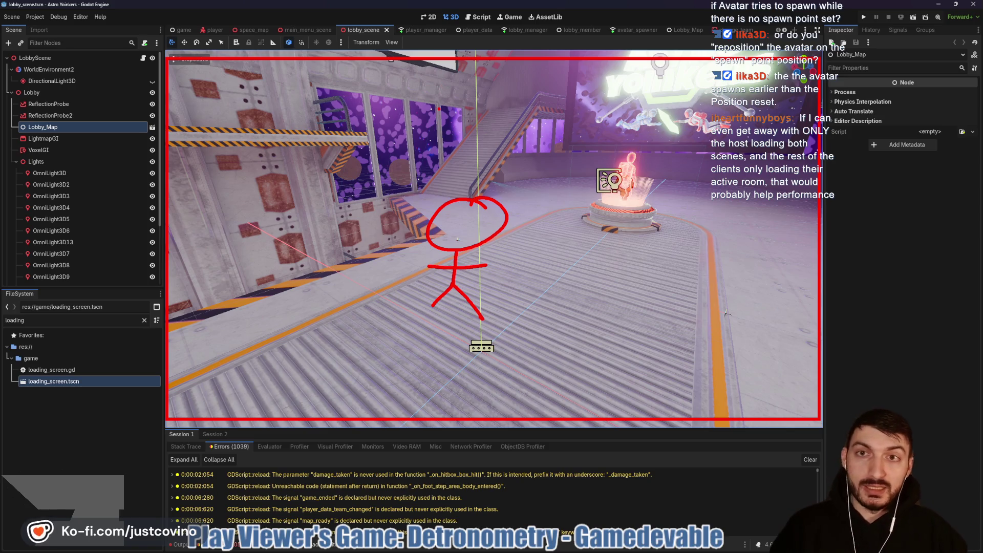
pyautogui.click(251, 29)
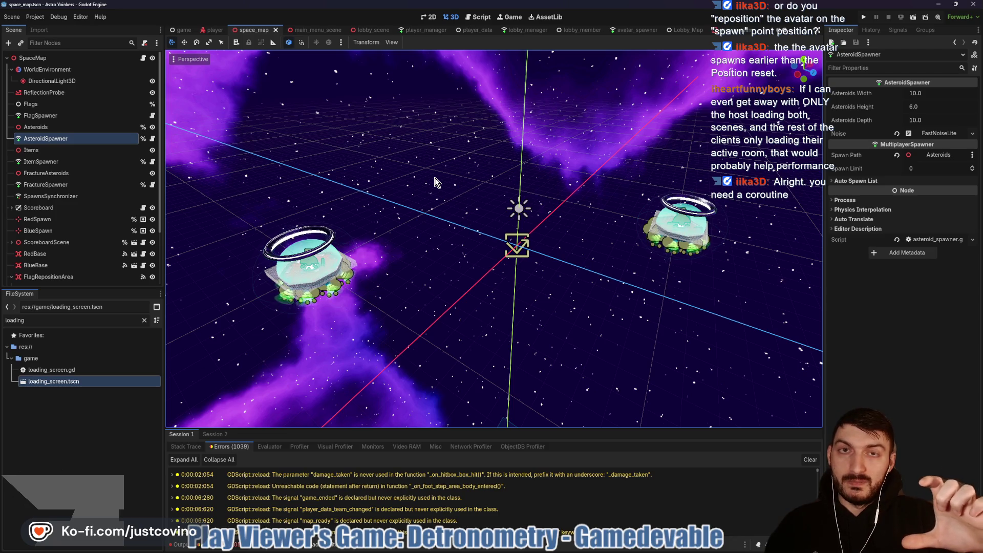
# - Sketch the play area with a figure between the two ships, clear it, then open main_menu_scene
pyautogui.moveTo(250, 164)
pyautogui.mouseDown()
pyautogui.moveTo(536, 161)
pyautogui.moveTo(699, 336)
pyautogui.moveTo(484, 163)
pyautogui.mouseUp()
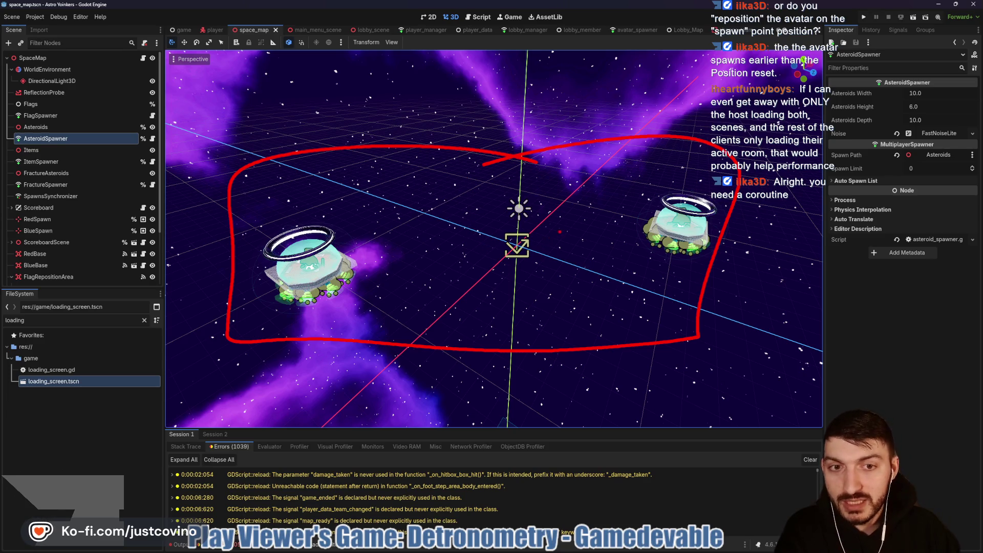
pyautogui.moveTo(567, 219)
pyautogui.mouseDown()
pyautogui.moveTo(590, 231)
pyautogui.moveTo(669, 217)
pyautogui.moveTo(676, 237)
pyautogui.mouseUp()
pyautogui.moveTo(572, 247); pyautogui.dragTo(597, 282)
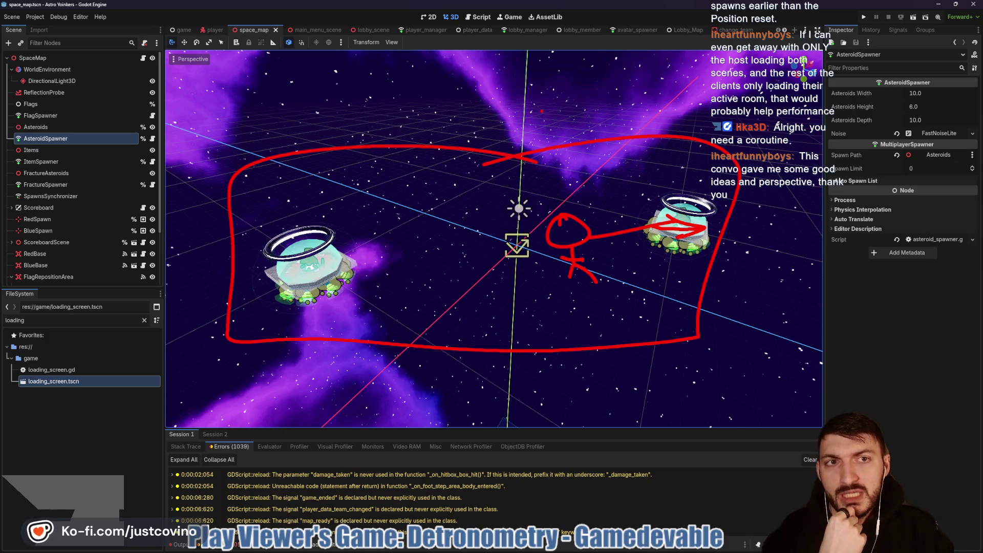
pyautogui.rightClick(524, 135)
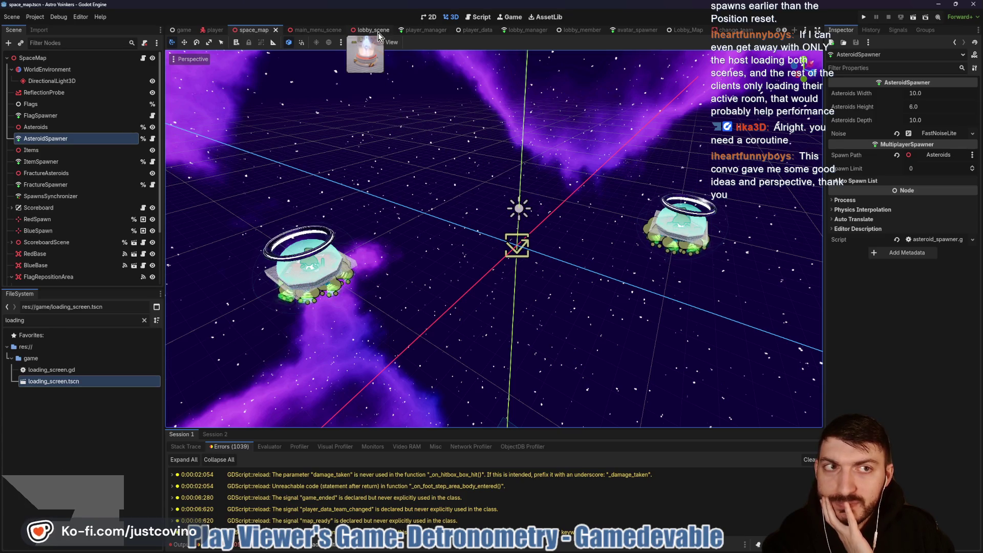
pyautogui.click(322, 29)
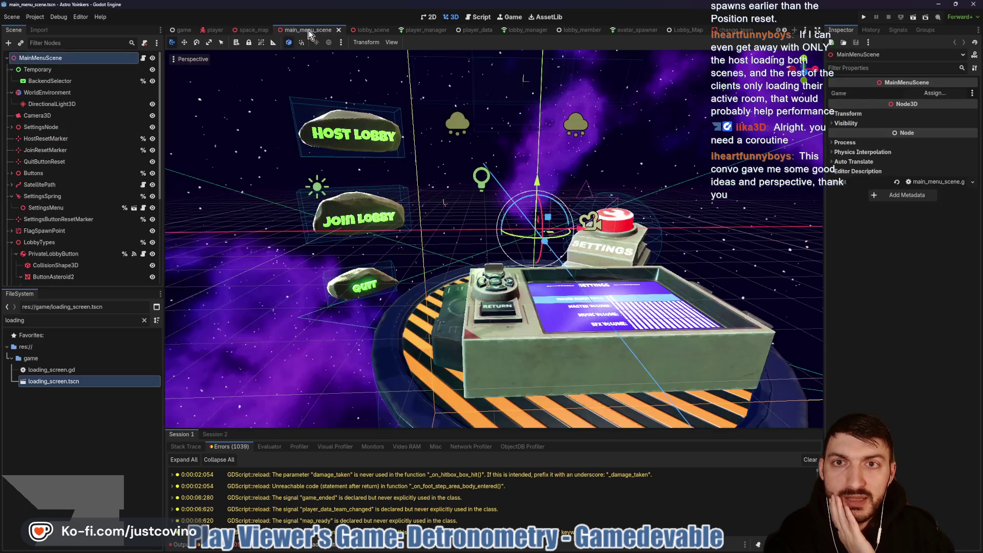
# - Show the space_map scene's map.gd script, scrolled down to its _ready function
pyautogui.click(251, 33)
pyautogui.hotkey('ctrl', 'F3')
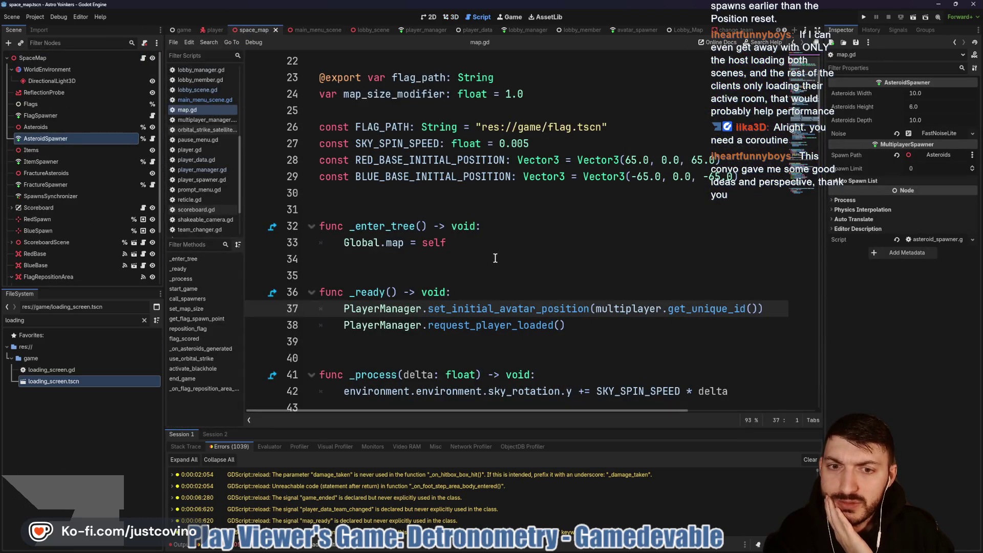
pyautogui.scroll(-2, 495, 258)
# - Highlight the set_initial_avatar_position call on line 37 and begin sketching a stick figure's head
pyautogui.moveTo(342, 209)
pyautogui.mouseDown()
pyautogui.moveTo(808, 214)
pyautogui.moveTo(594, 210)
pyautogui.mouseUp()
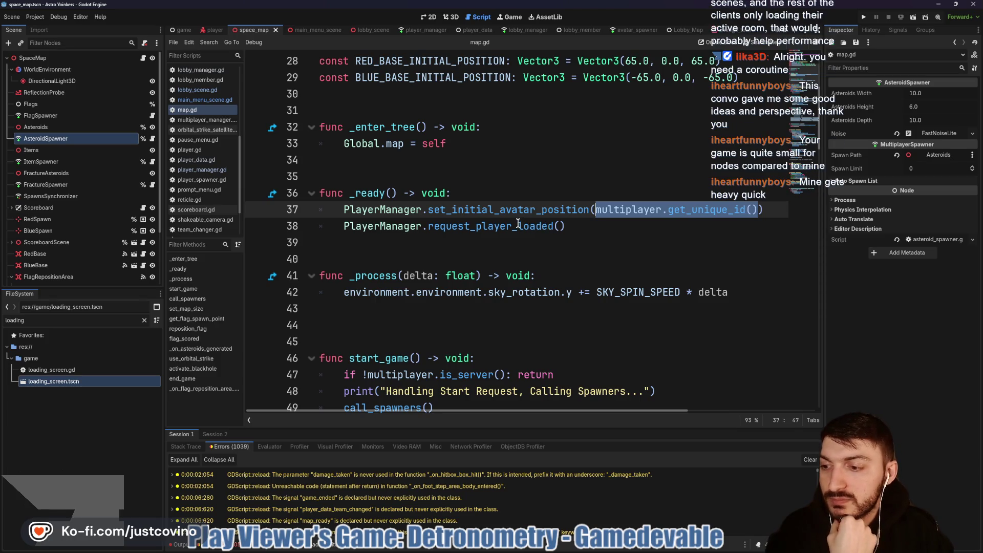
pyautogui.moveTo(512, 223)
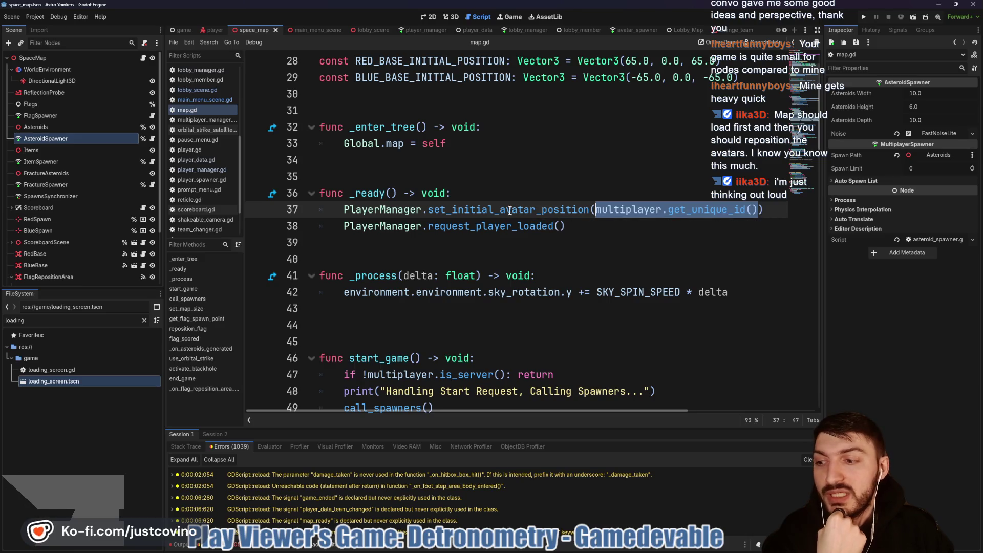
pyautogui.moveTo(342, 209); pyautogui.dragTo(777, 204)
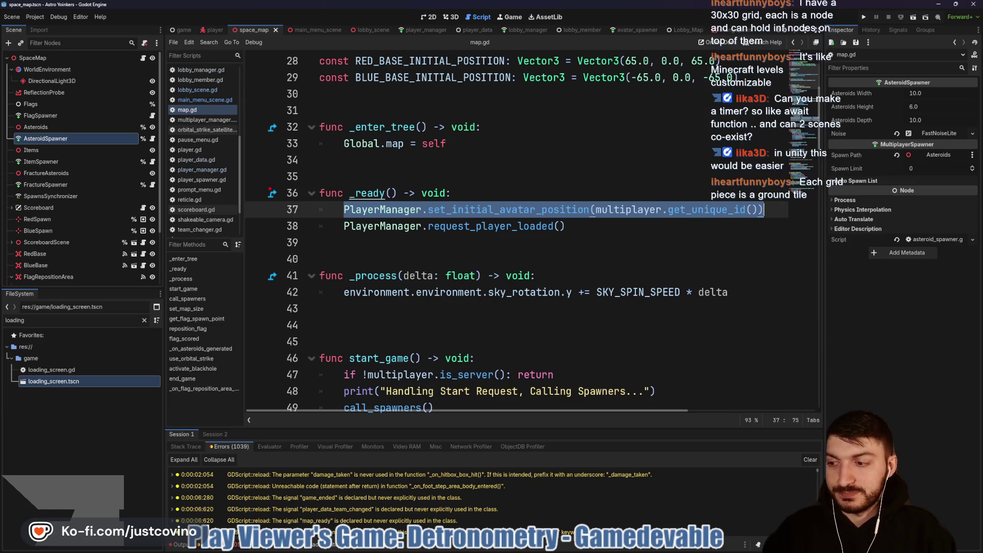
pyautogui.moveTo(286, 146)
pyautogui.mouseDown()
pyautogui.moveTo(307, 164)
pyautogui.moveTo(295, 145)
pyautogui.mouseUp()
# - Sketch two stick figures, left of the code and right of line 37, and box each one
pyautogui.moveTo(274, 194)
pyautogui.mouseDown()
pyautogui.moveTo(296, 260)
pyautogui.moveTo(258, 260)
pyautogui.mouseUp()
pyautogui.moveTo(254, 220); pyautogui.dragTo(310, 220)
pyautogui.moveTo(689, 131); pyautogui.dragTo(686, 137)
pyautogui.moveTo(684, 199)
pyautogui.mouseDown()
pyautogui.moveTo(685, 241)
pyautogui.moveTo(704, 258)
pyautogui.moveTo(671, 254)
pyautogui.mouseUp()
pyautogui.moveTo(668, 218); pyautogui.dragTo(717, 216)
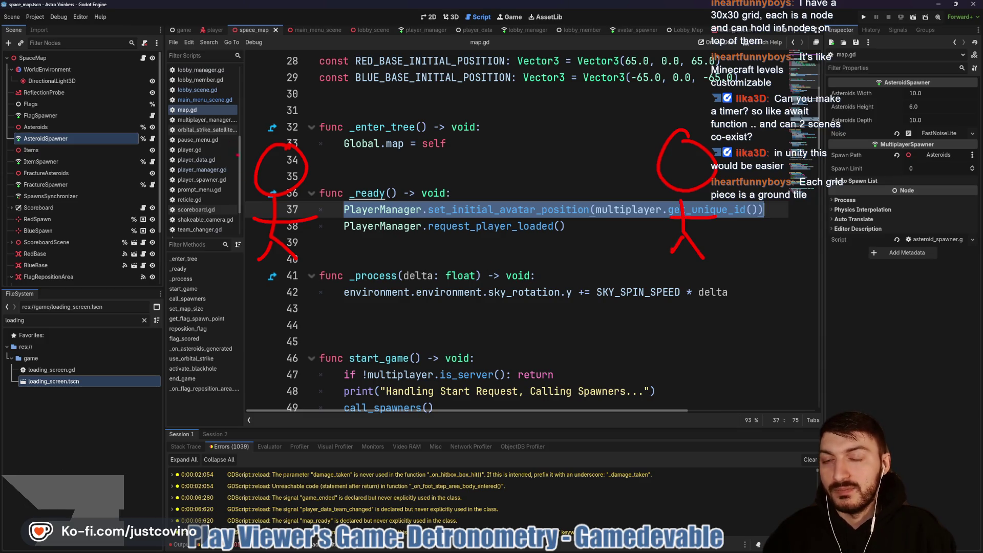
pyautogui.moveTo(206, 116)
pyautogui.mouseDown()
pyautogui.moveTo(350, 261)
pyautogui.moveTo(351, 283)
pyautogui.mouseUp()
pyautogui.moveTo(634, 105)
pyautogui.mouseDown()
pyautogui.moveTo(724, 213)
pyautogui.moveTo(766, 294)
pyautogui.mouseUp()
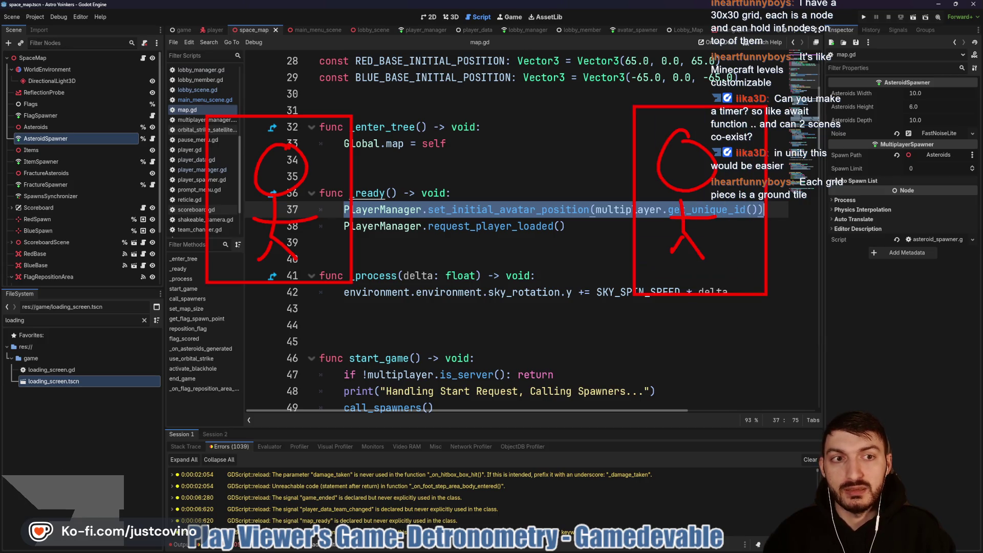
# - Handwrite 'Host' above the left figure and start the 'Client' label above the right one
pyautogui.moveTo(369, 72)
pyautogui.mouseDown()
pyautogui.moveTo(226, 31)
pyautogui.moveTo(389, 87)
pyautogui.mouseUp()
pyautogui.moveTo(246, 41)
pyautogui.mouseDown()
pyautogui.moveTo(246, 67)
pyautogui.moveTo(262, 73)
pyautogui.mouseUp()
pyautogui.moveTo(247, 57)
pyautogui.mouseDown()
pyautogui.moveTo(290, 56)
pyautogui.moveTo(302, 75)
pyautogui.mouseUp()
pyautogui.moveTo(333, 41); pyautogui.dragTo(335, 81)
pyautogui.moveTo(330, 58); pyautogui.dragTo(358, 58)
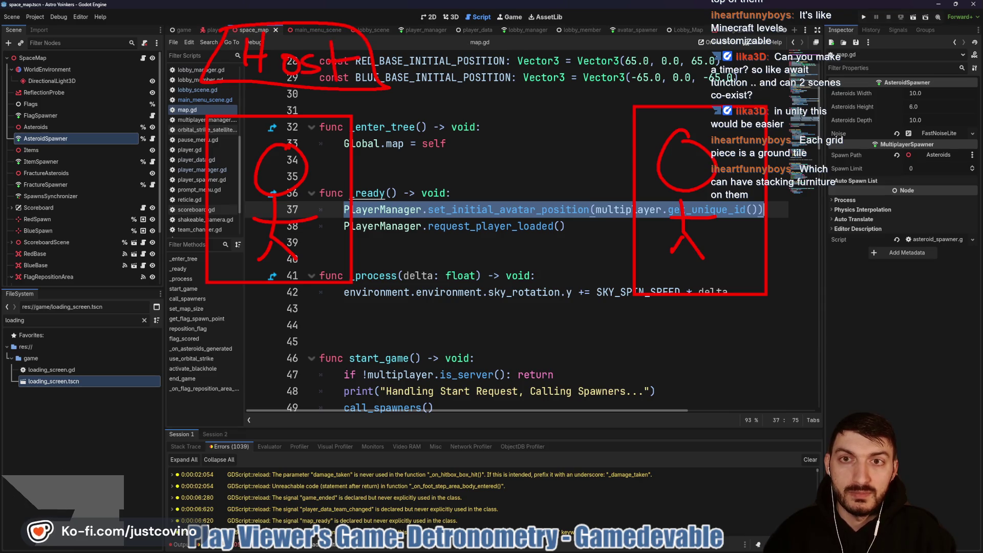
pyautogui.moveTo(654, 30)
pyautogui.mouseDown()
pyautogui.moveTo(637, 77)
pyautogui.moveTo(686, 78)
pyautogui.mouseUp()
pyautogui.moveTo(701, 70)
pyautogui.mouseDown()
pyautogui.moveTo(702, 79)
pyautogui.moveTo(703, 64)
pyautogui.mouseUp()
pyautogui.moveTo(711, 71); pyautogui.dragTo(721, 79)
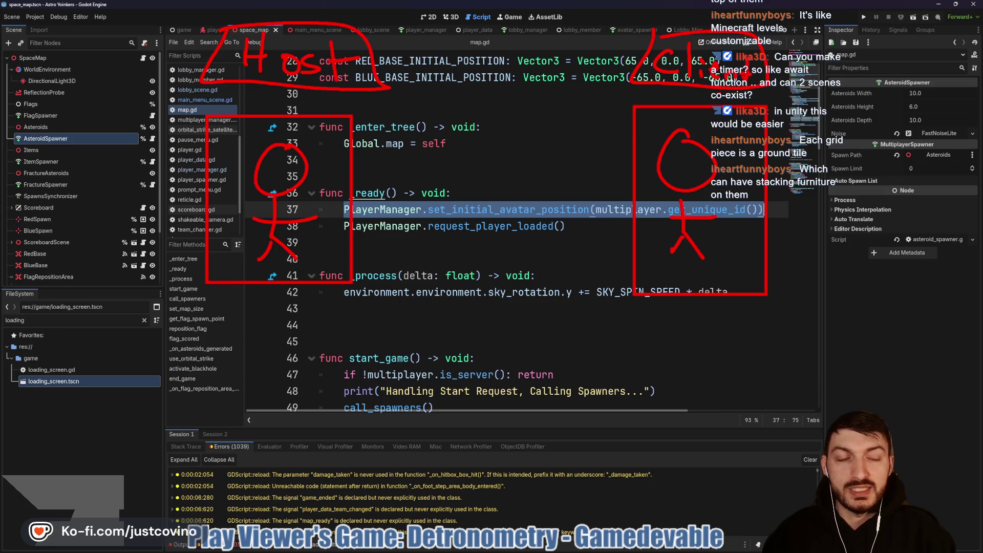